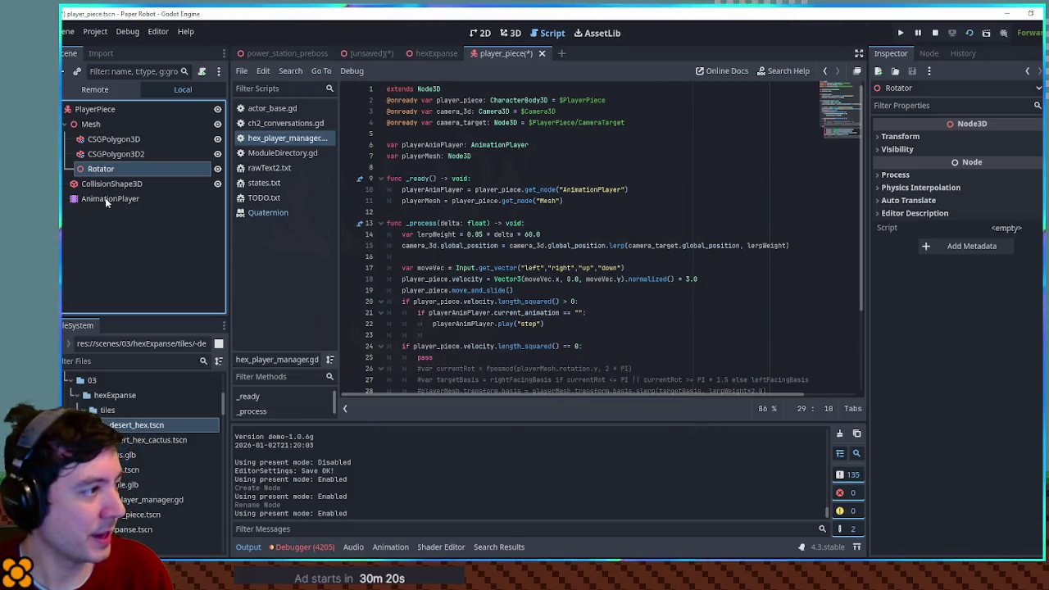
# - Nest CSGPolygon3D and CSGPolygon3D2 under the Rotator node
pyautogui.click(97, 140)
pyautogui.keyDown('shift'); pyautogui.click(110, 154); pyautogui.keyUp('shift')
pyautogui.moveTo(111, 154); pyautogui.dragTo(103, 170)
# - Retarget the step animation's first track path to the Mesh node and save player_piece
pyautogui.click(111, 198)
pyautogui.doubleClick(287, 476)
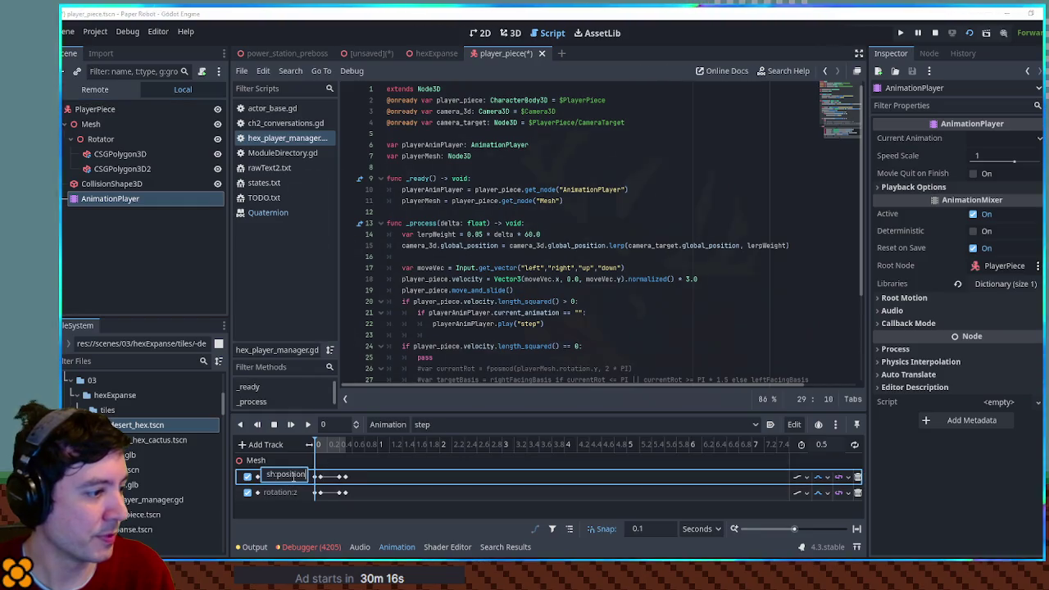
pyautogui.press('Return')
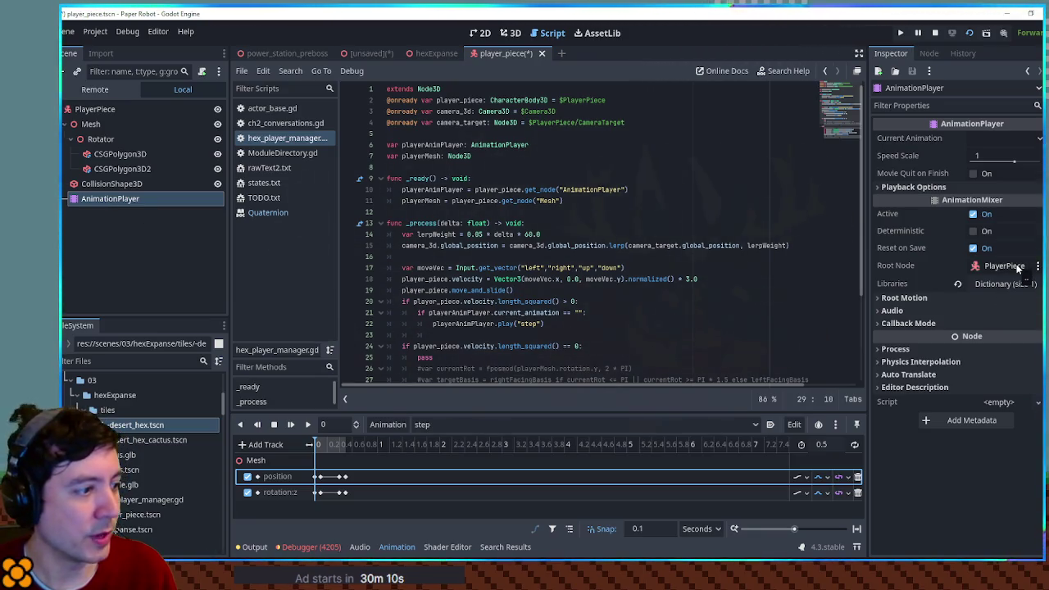
pyautogui.click(270, 461)
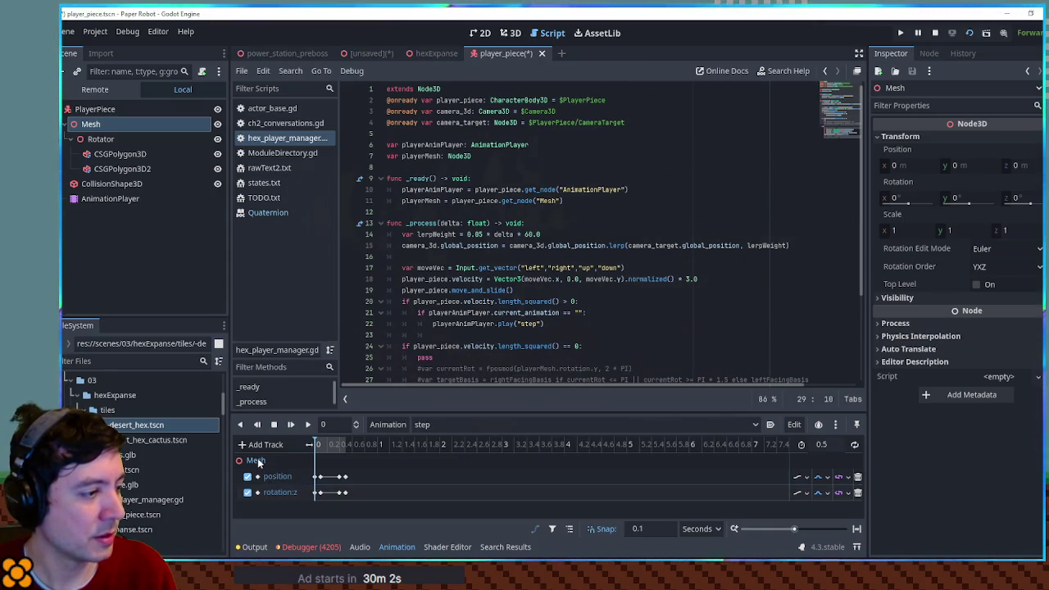
pyautogui.hotkey('ctrl', 's')
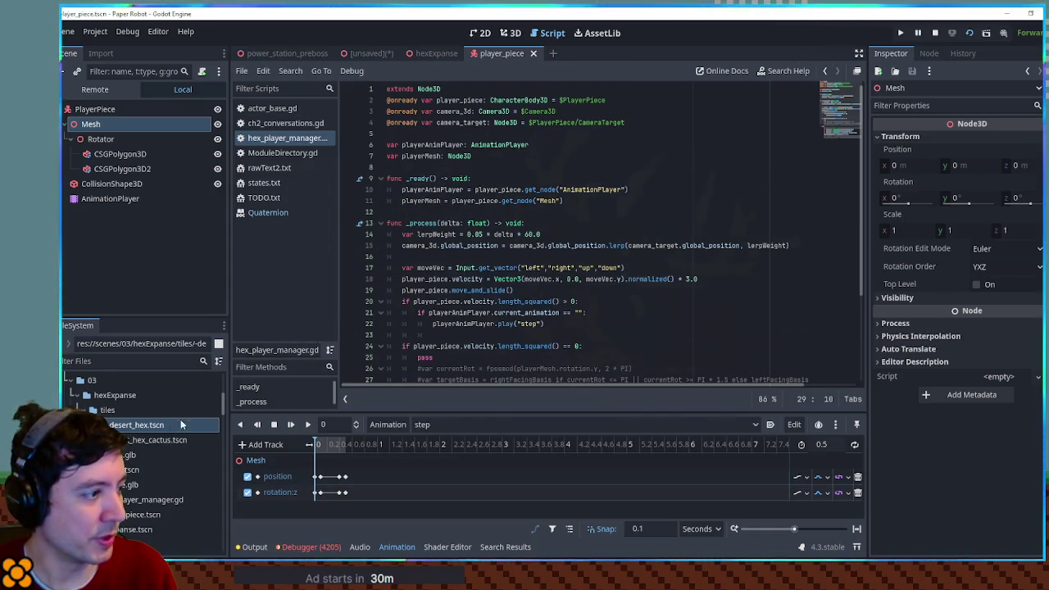
# - Filter the FileSystem for 'player_pi' and open player_piece.tscn in an external program
pyautogui.click(123, 361)
pyautogui.write('player_')
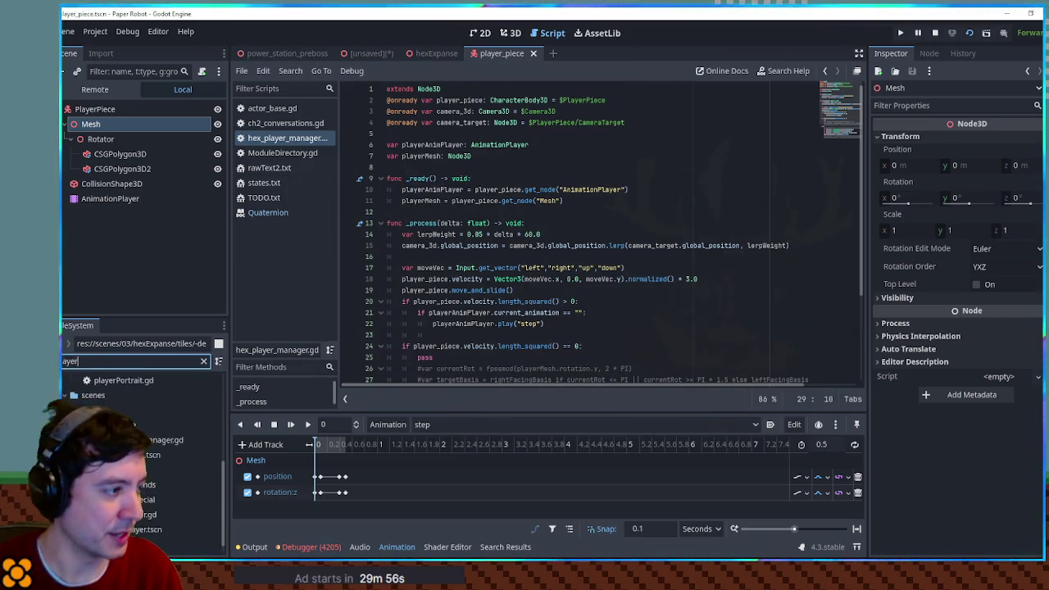
pyautogui.write('pi')
pyautogui.rightClick(127, 456)
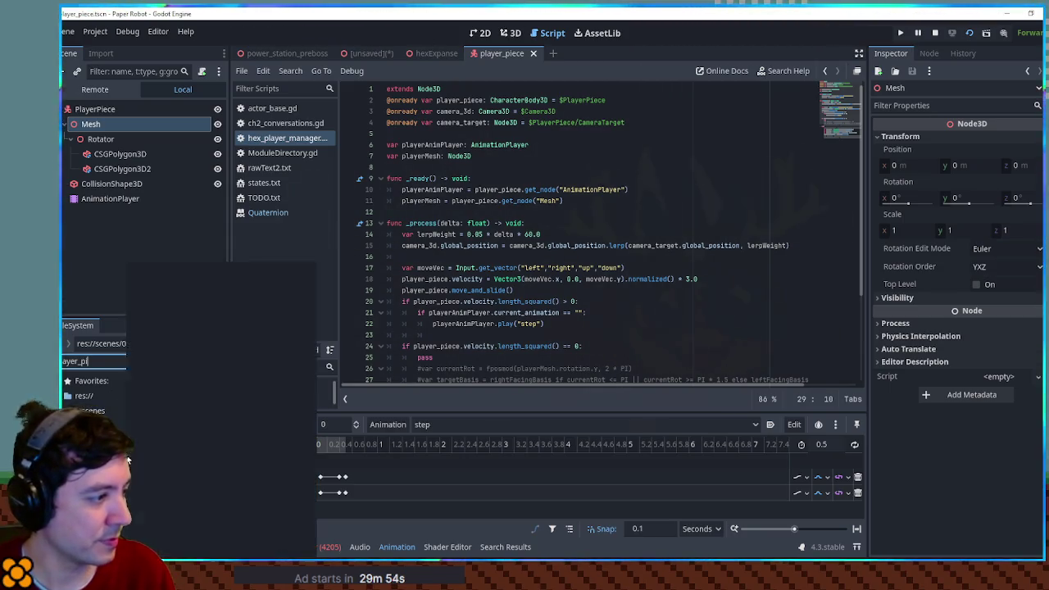
pyautogui.click(184, 538)
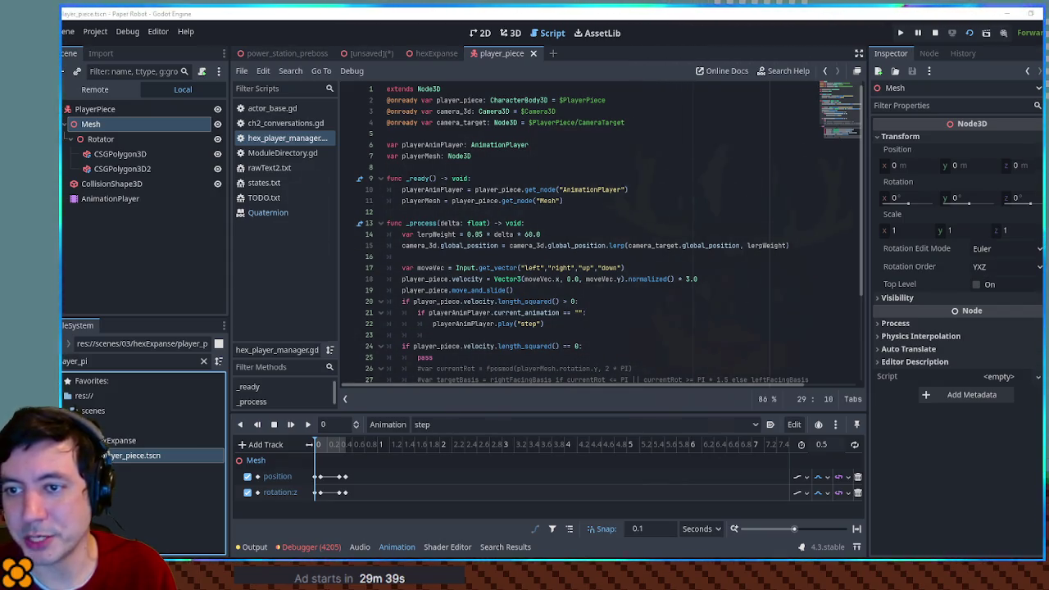
# - Select the Rotator node in the scene tree, keeping its name Rotator
pyautogui.click(112, 139)
pyautogui.click(114, 139)
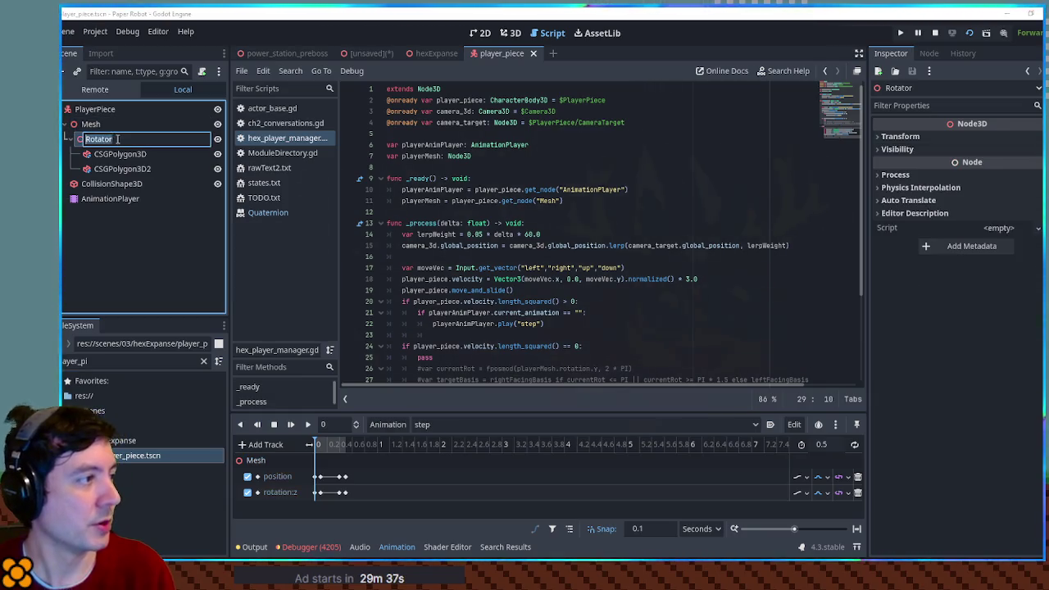
pyautogui.press('Escape')
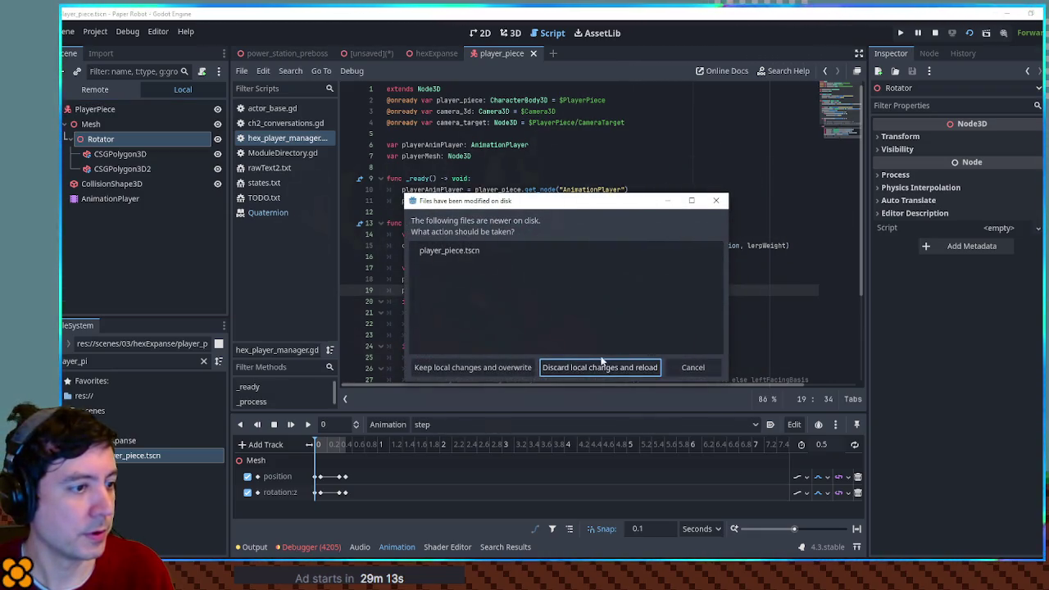
# - Reload player_piece from disk and compare the step and RESET animations' tracks
pyautogui.click(584, 369)
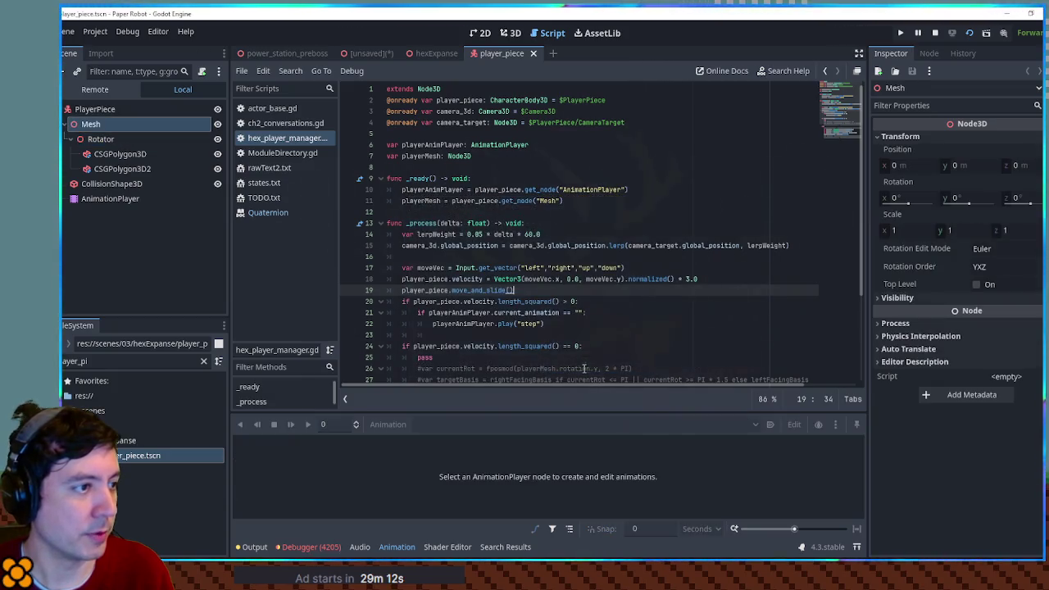
pyautogui.click(118, 202)
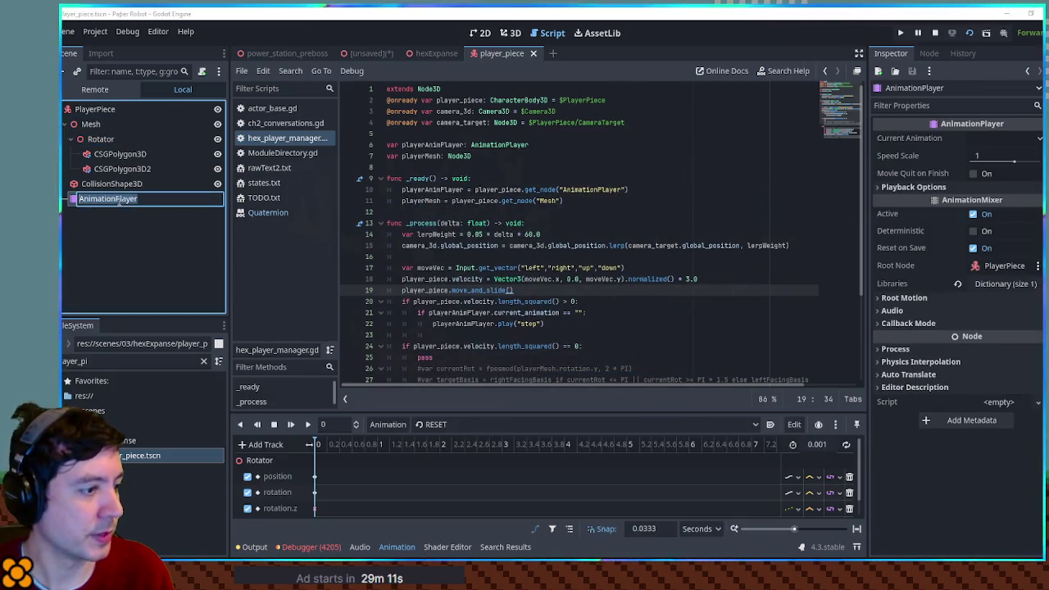
pyautogui.click(445, 426)
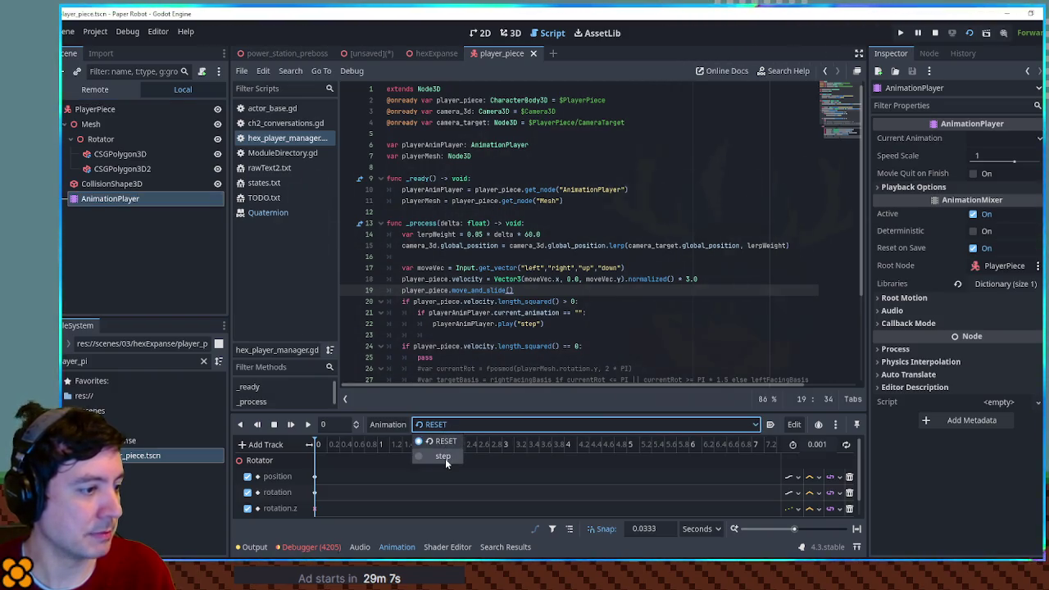
pyautogui.click(444, 457)
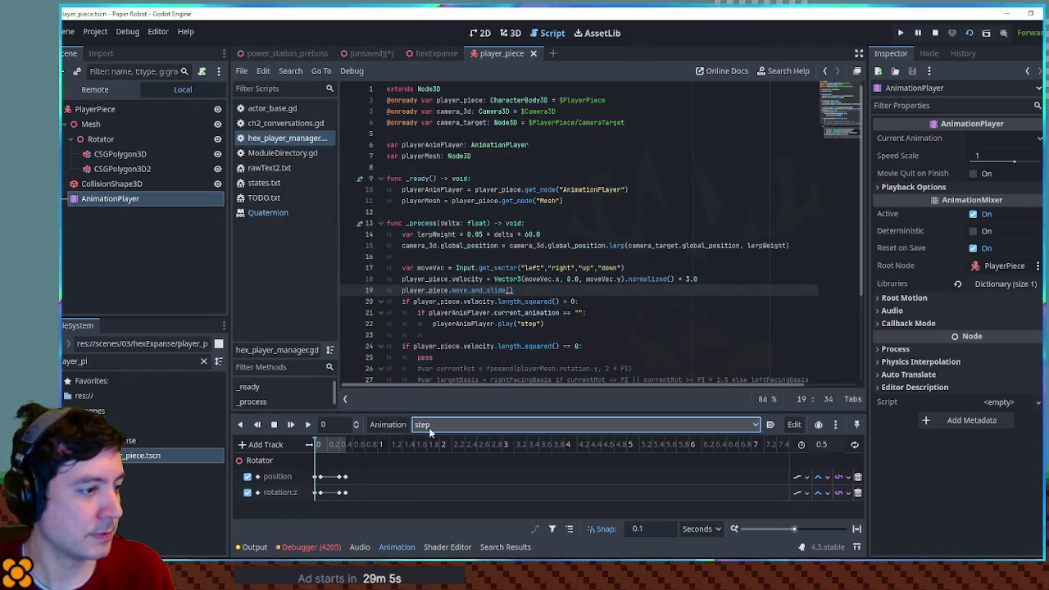
pyautogui.click(430, 433)
pyautogui.click(433, 443)
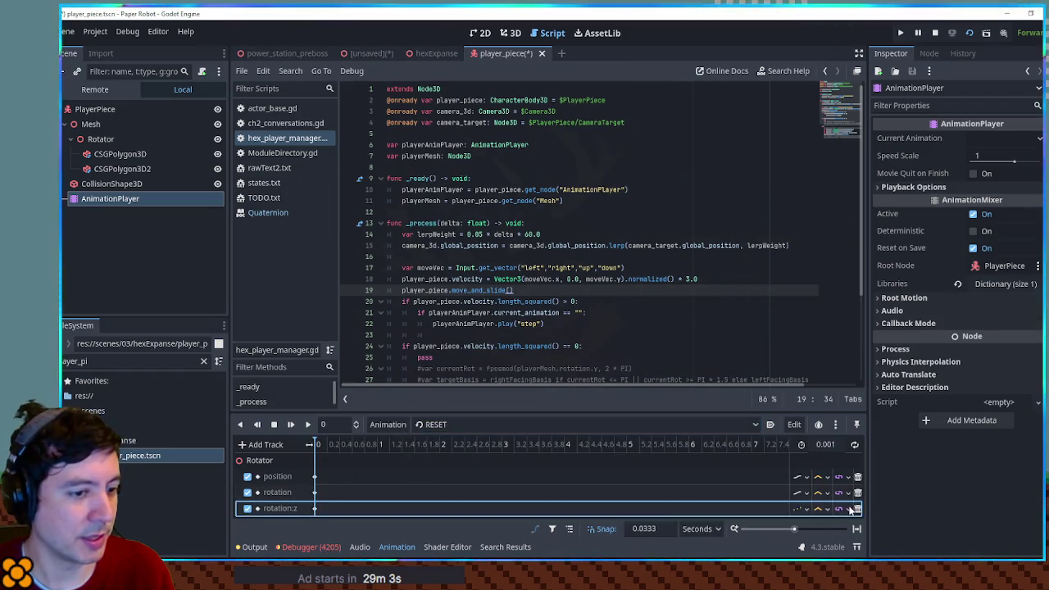
pyautogui.click(514, 424)
pyautogui.click(437, 456)
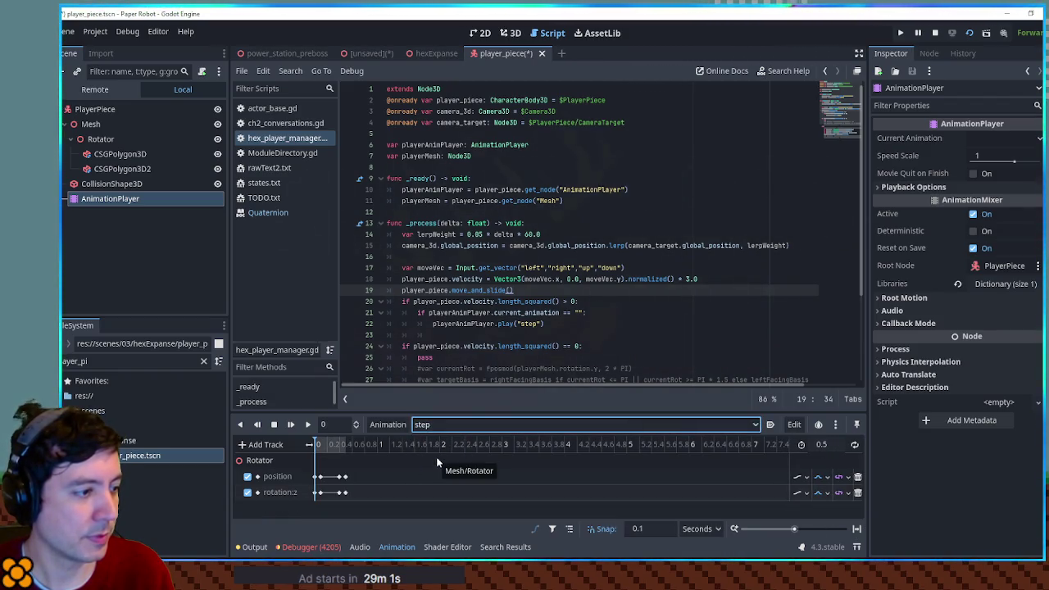
# - Delete the redundant rotation track from the RESET animation and save the scene
pyautogui.click(451, 425)
pyautogui.click(440, 444)
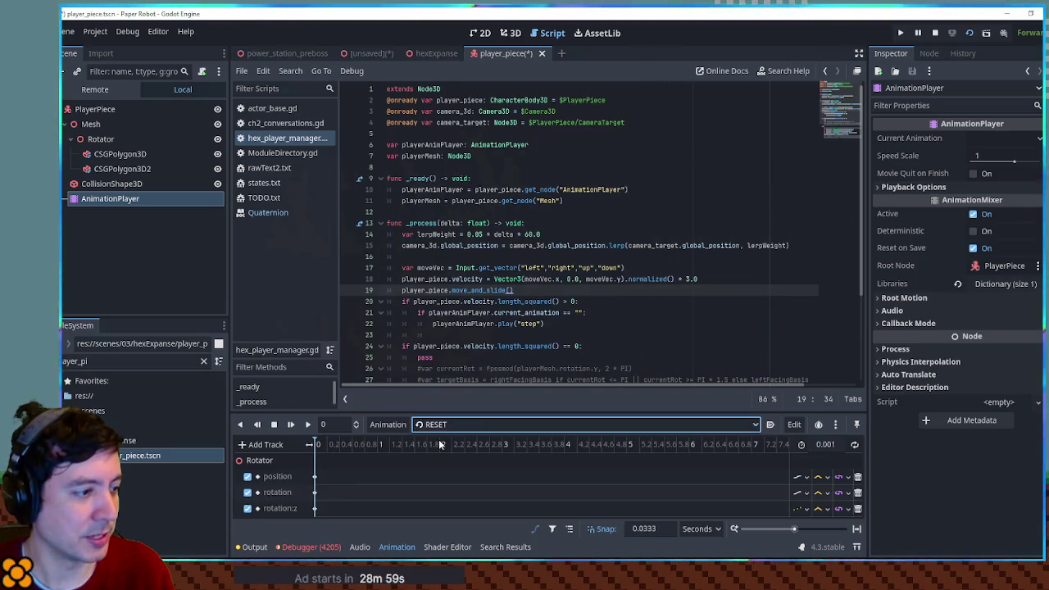
pyautogui.click(325, 492)
pyautogui.press('Delete')
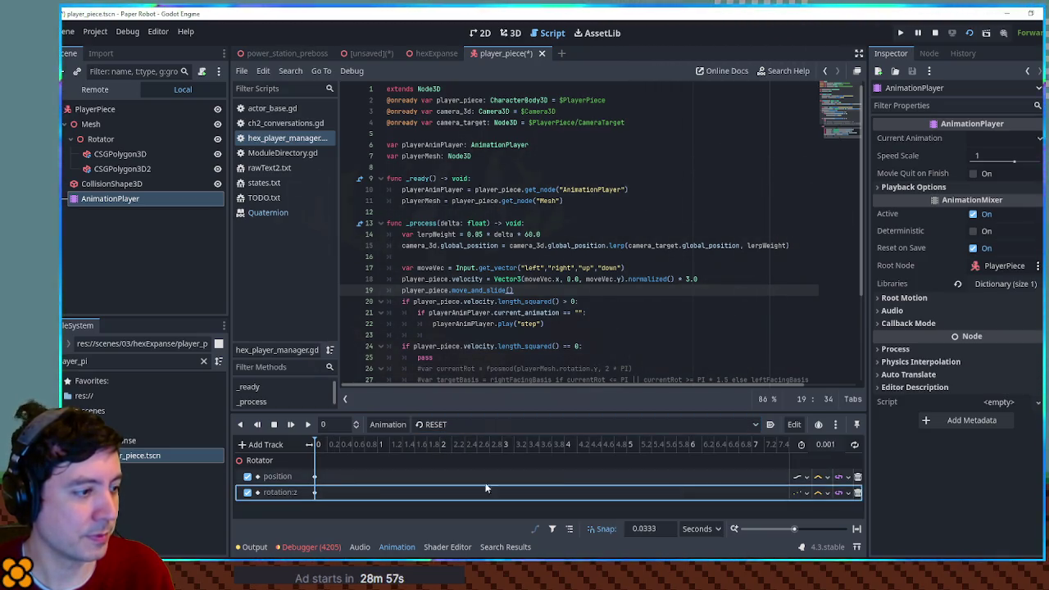
pyautogui.click(315, 492)
pyautogui.hotkey('ctrl', 's')
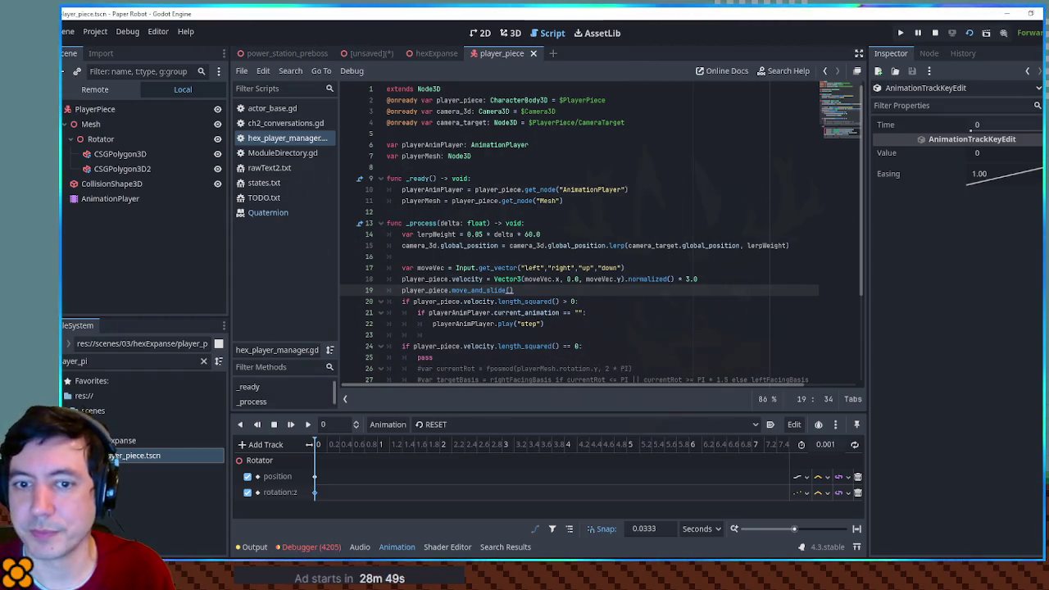
# - Switch from the script to the hexExpanse desert scene
pyautogui.tripleClick(525, 245)
pyautogui.click(508, 33)
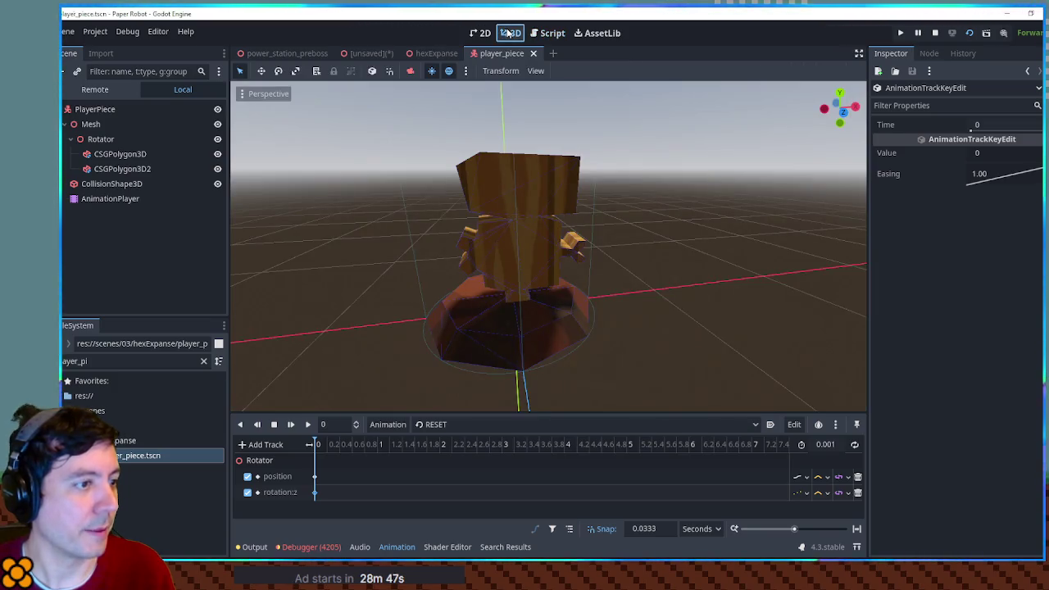
pyautogui.click(369, 53)
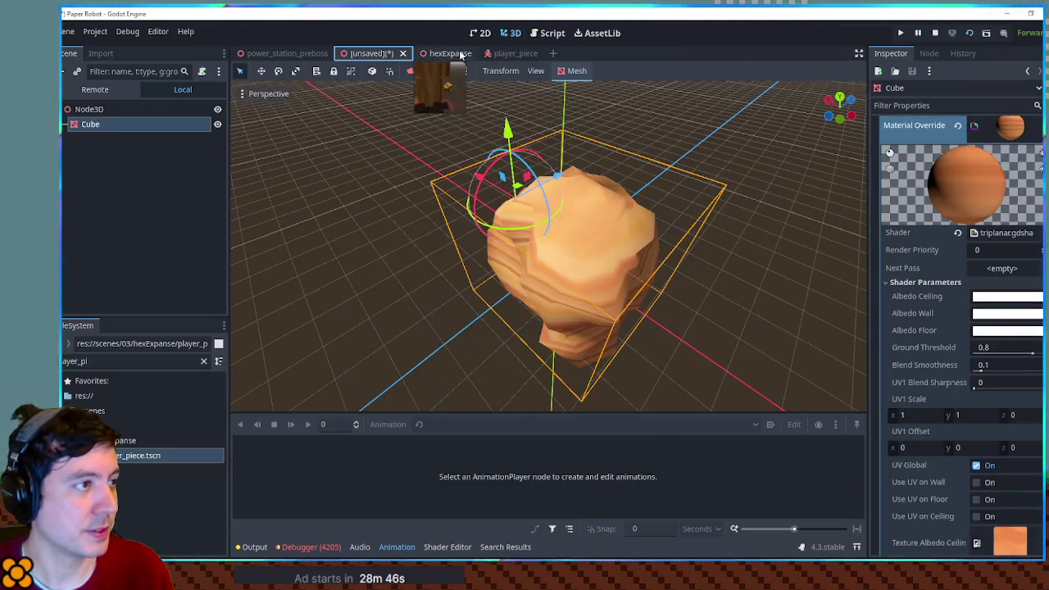
pyautogui.click(439, 53)
# - Run the game twice (F5, F6) to watch the piece turn, then go back to hex_player_manager.gd
pyautogui.press('F5')
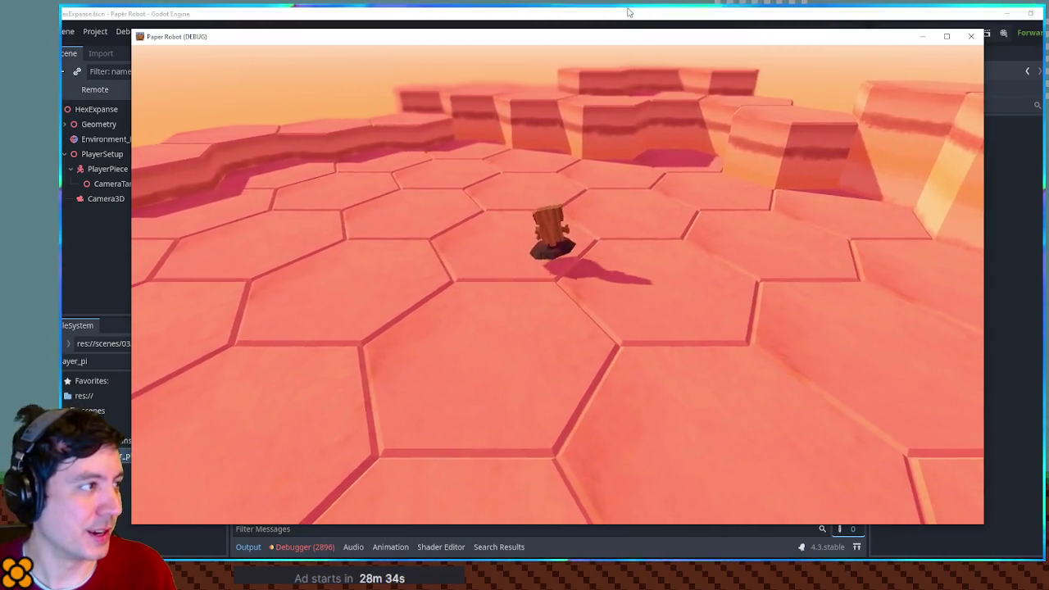
pyautogui.press('Escape')
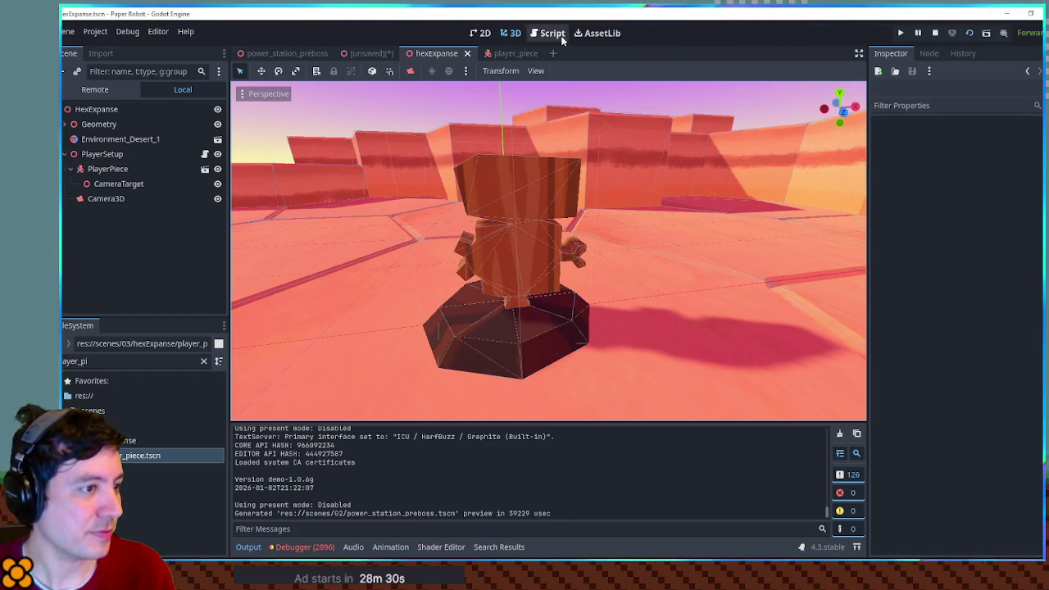
pyautogui.press('F6')
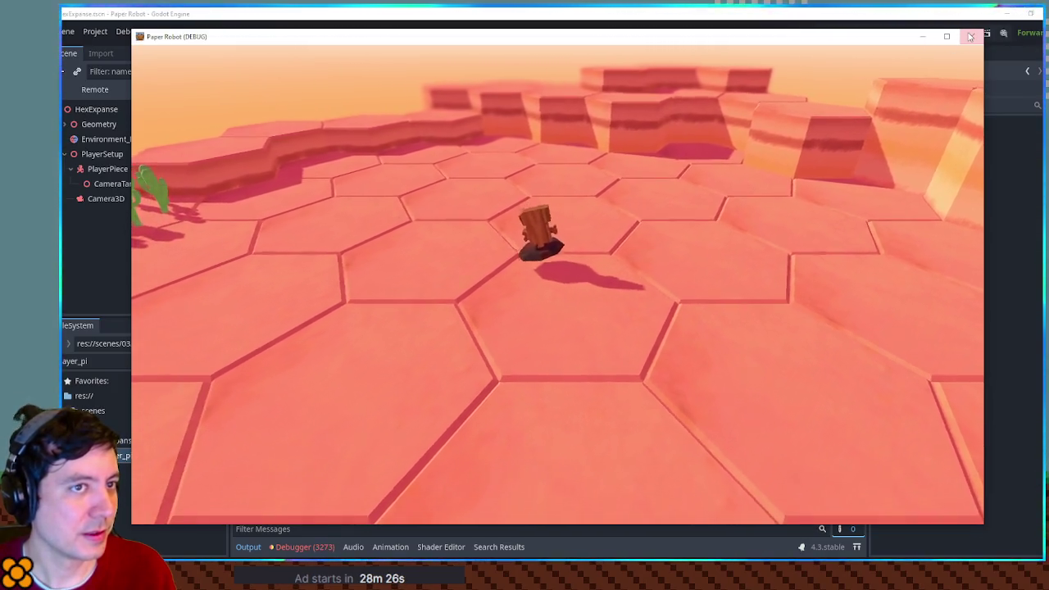
pyautogui.press('Escape')
pyautogui.click(544, 34)
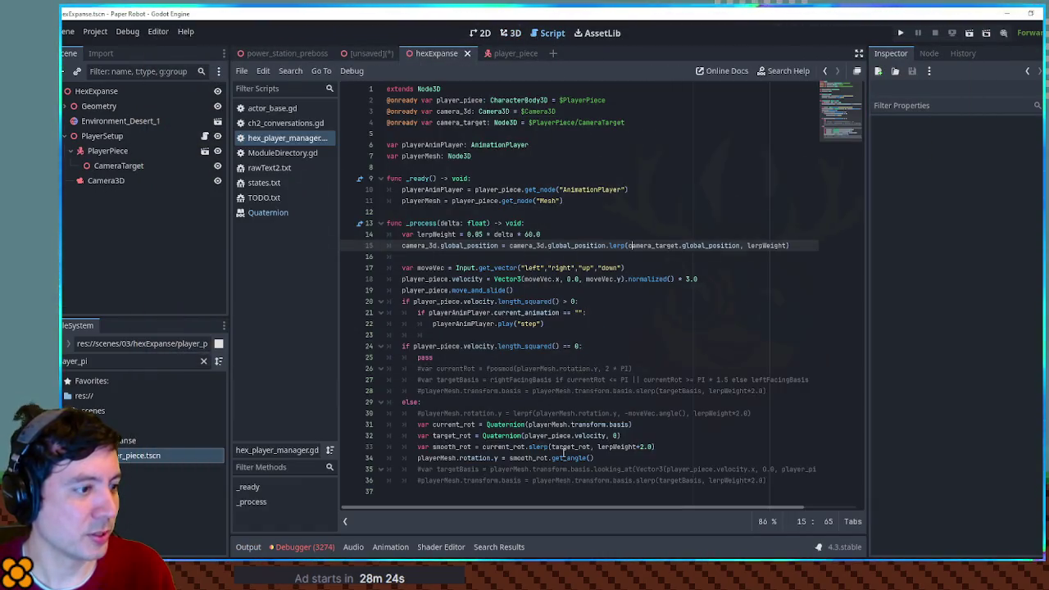
# - Set the slerp weight on line 33 to 1 and test-run the game
pyautogui.doubleClick(538, 447)
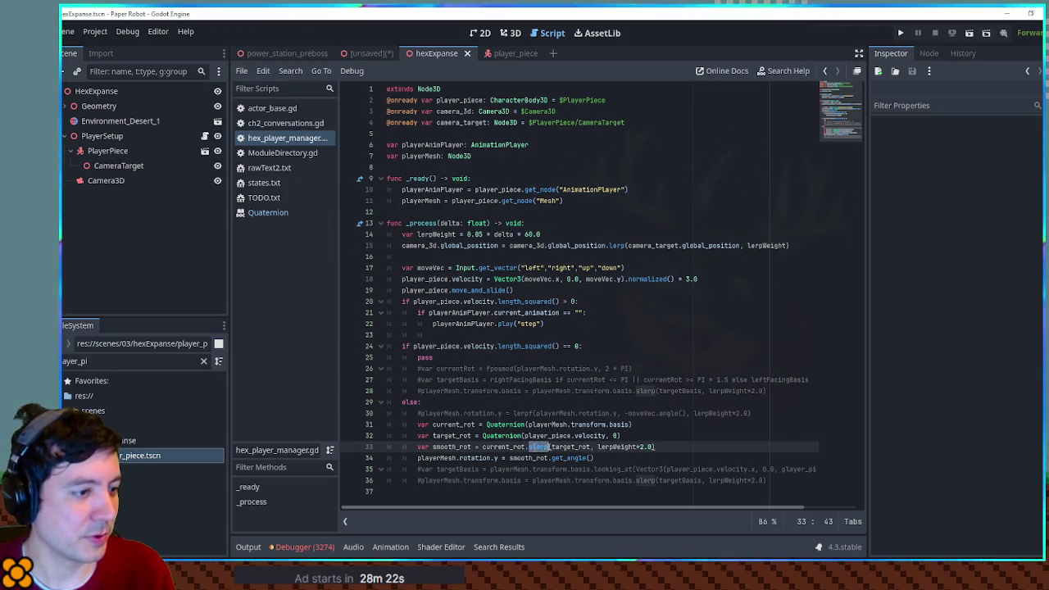
pyautogui.moveTo(598, 447); pyautogui.dragTo(650, 447)
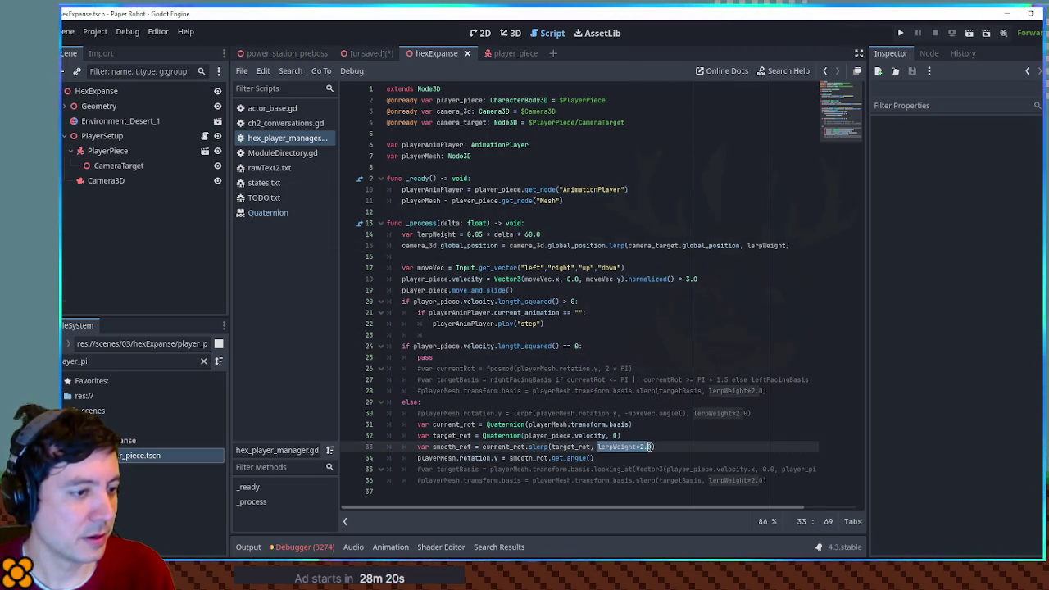
pyautogui.write('1')
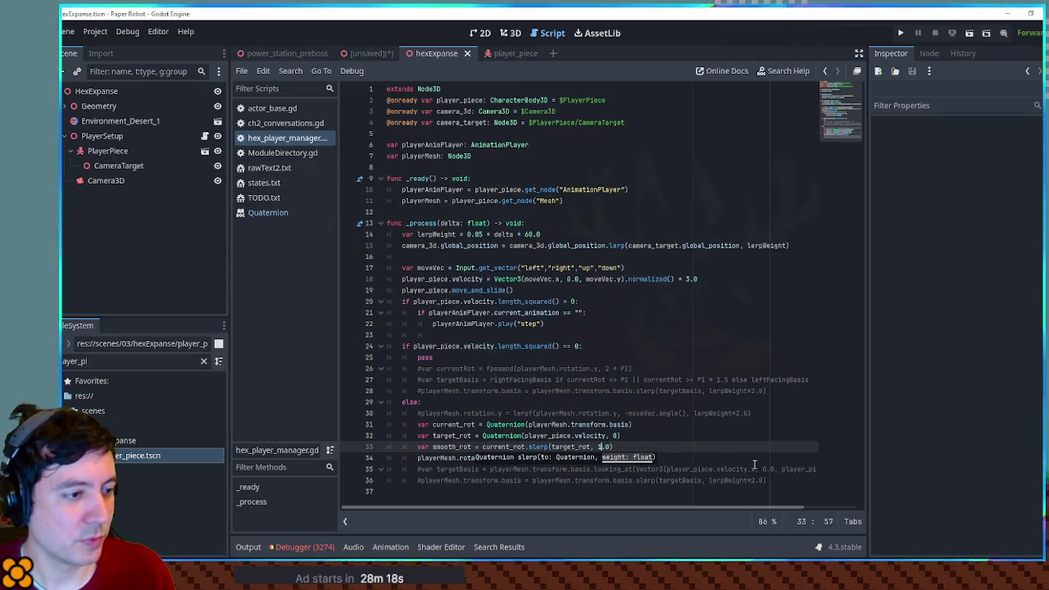
pyautogui.click(632, 436)
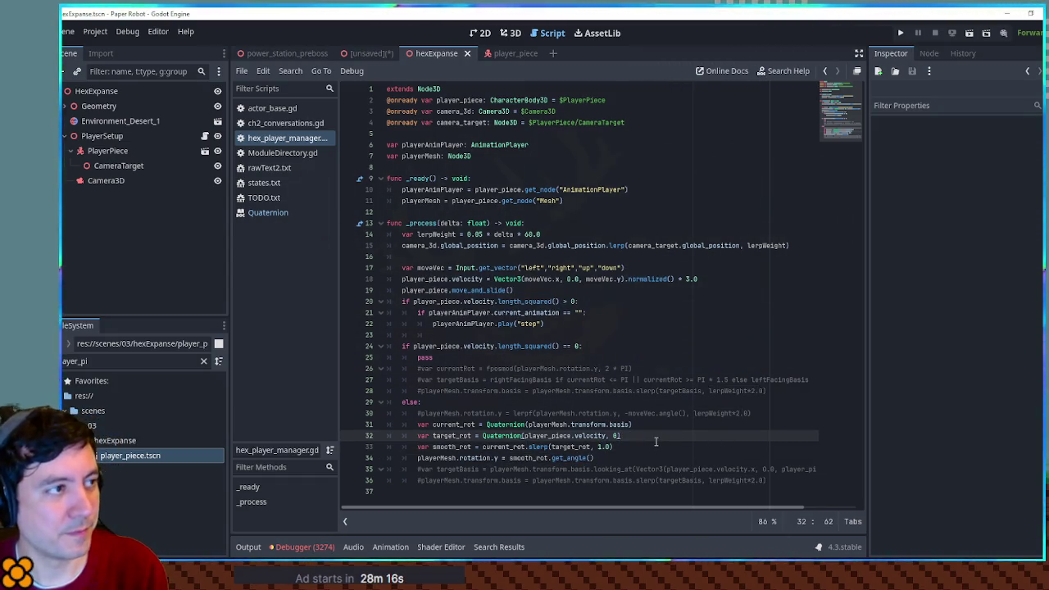
pyautogui.press('F5')
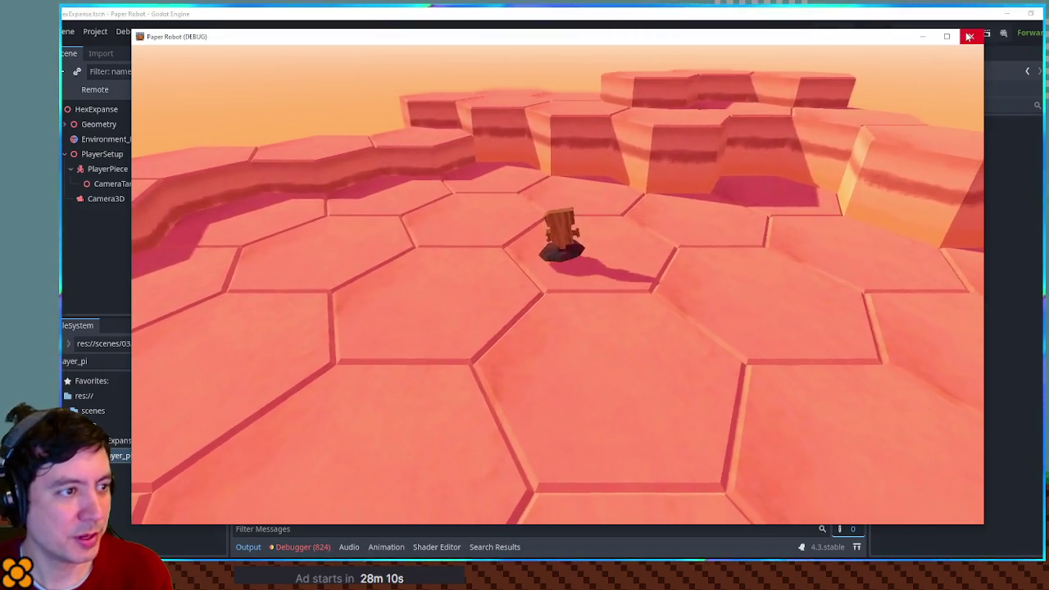
pyautogui.press('F8')
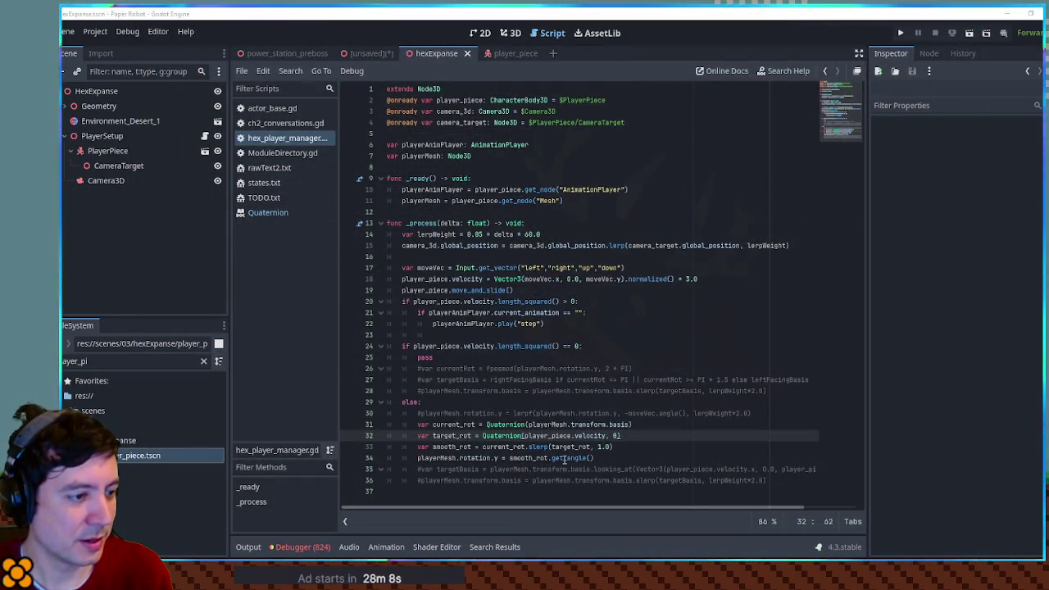
# - Insert print(smooth_rot) on a new line right after the slerp line 33
pyautogui.doubleClick(564, 460)
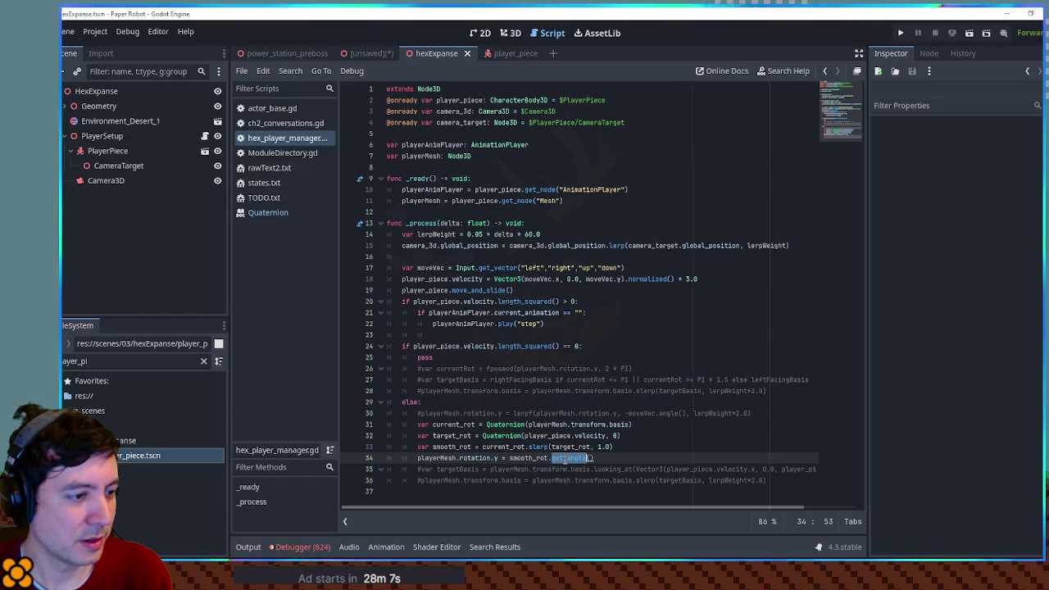
pyautogui.doubleClick(449, 446)
pyautogui.click(673, 447)
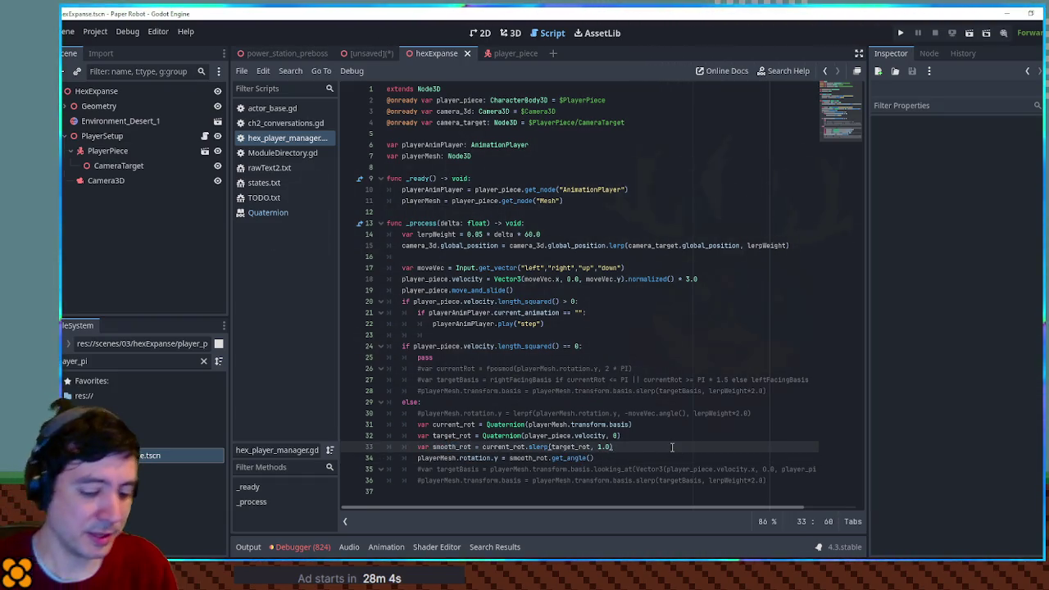
pyautogui.press('Return')
pyautogui.write('print(smooth_rot')
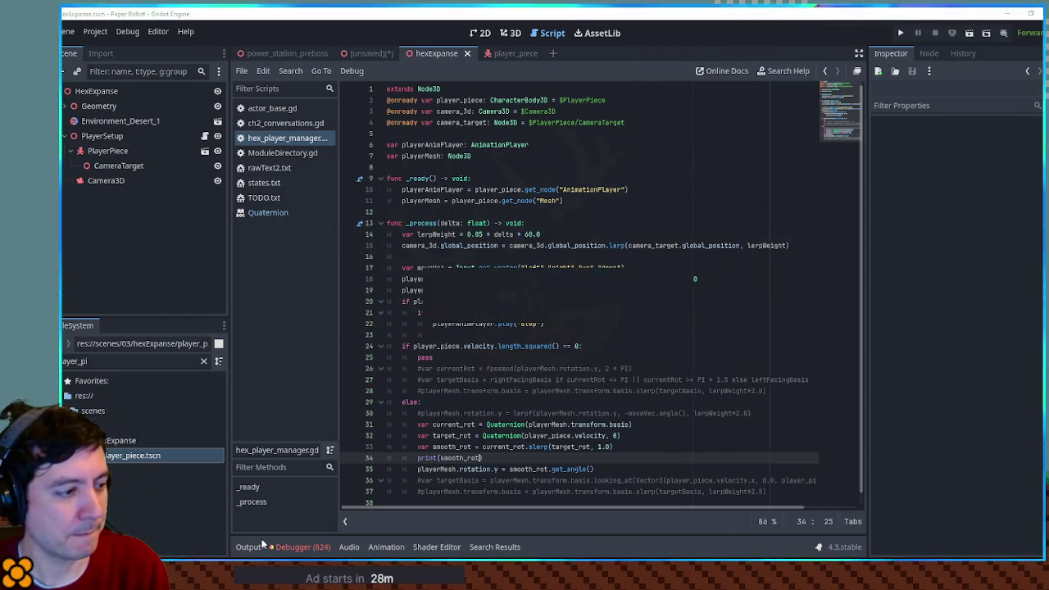
# - Run the game and shrink its window to read the logged smooth_rot values
pyautogui.press('F5')
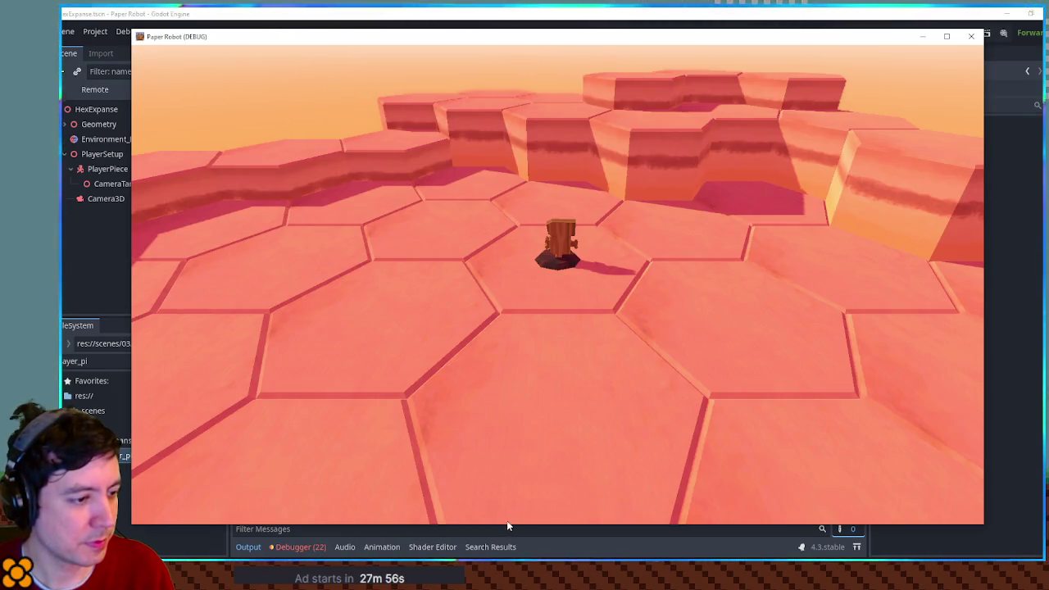
pyautogui.moveTo(507, 525); pyautogui.dragTo(513, 426)
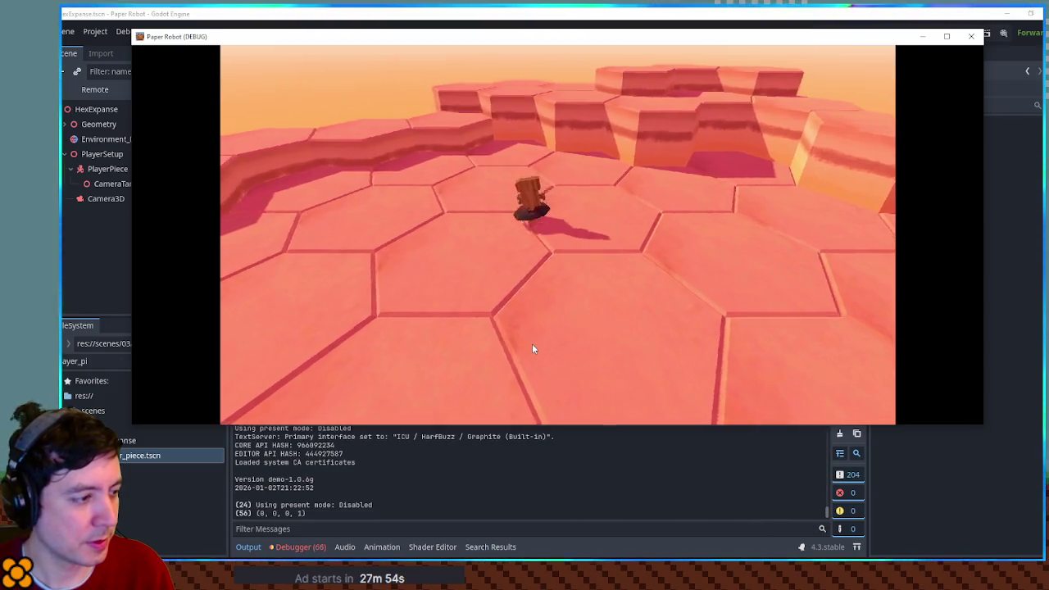
pyautogui.click(972, 36)
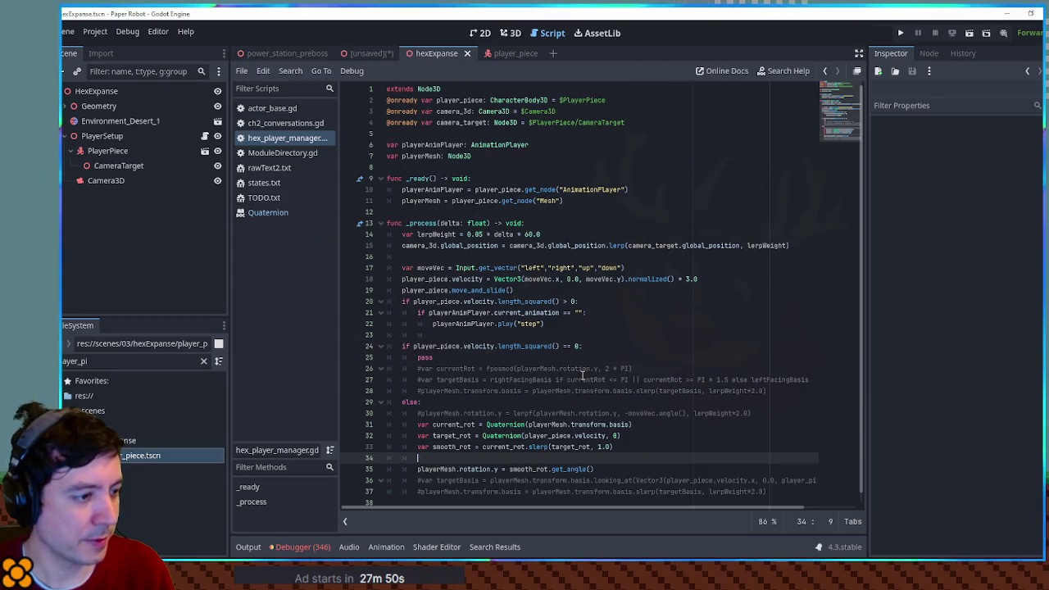
# - Delete the print(smooth_rot) line and review current_rot and target_rot on line 33
pyautogui.press('BackSpace')
pyautogui.doubleClick(531, 459)
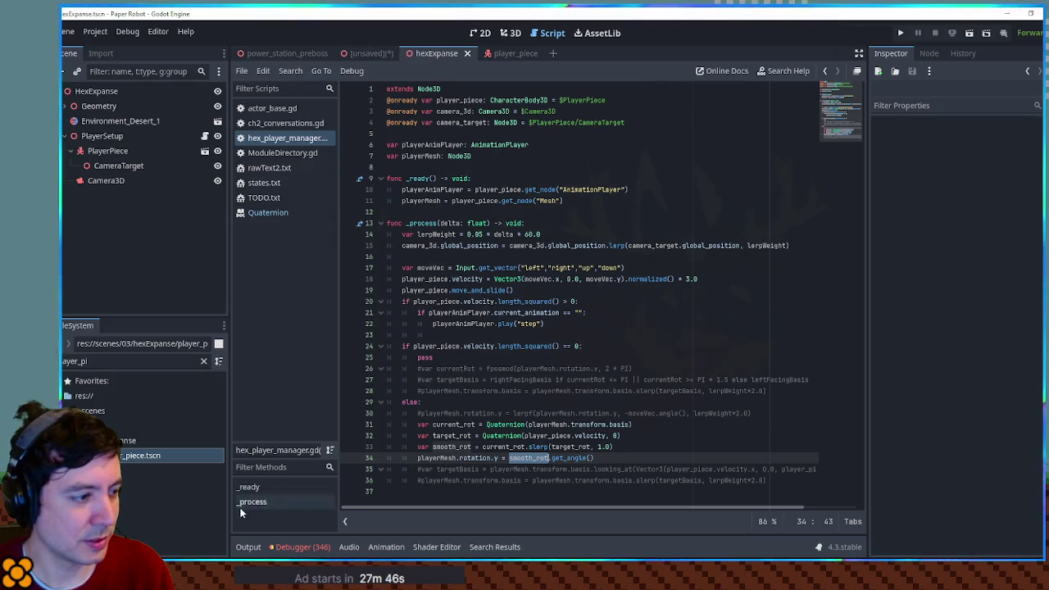
pyautogui.click(248, 547)
pyautogui.click(460, 335)
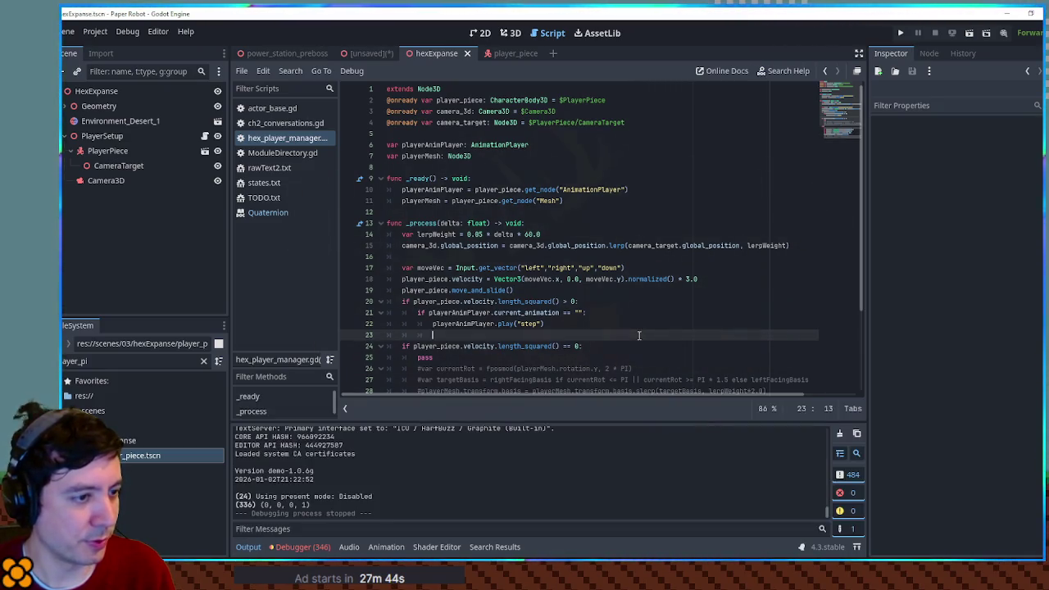
pyautogui.click(248, 546)
pyautogui.click(686, 449)
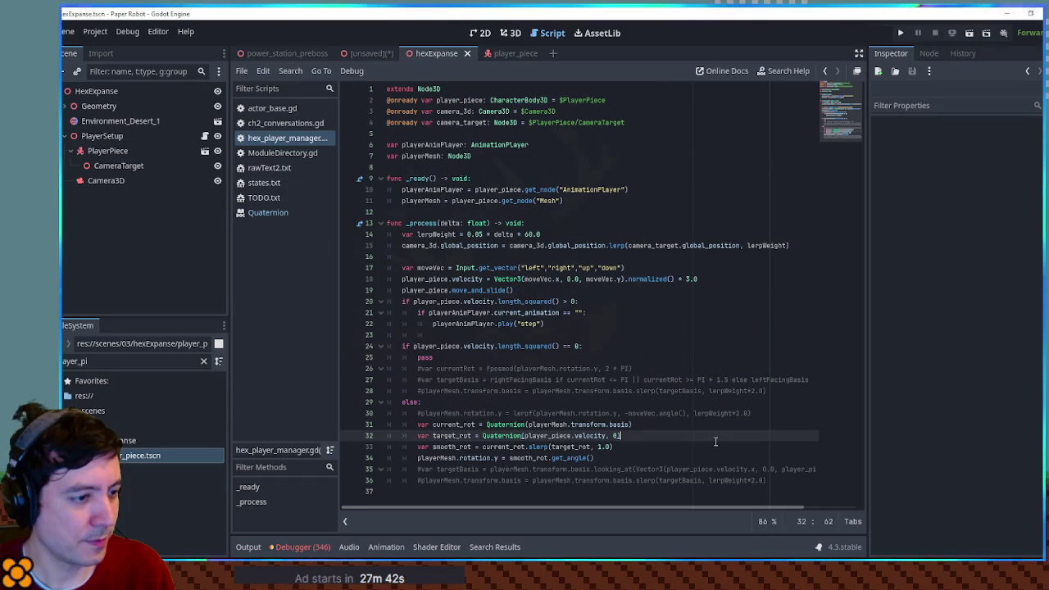
pyautogui.doubleClick(504, 447)
pyautogui.doubleClick(572, 447)
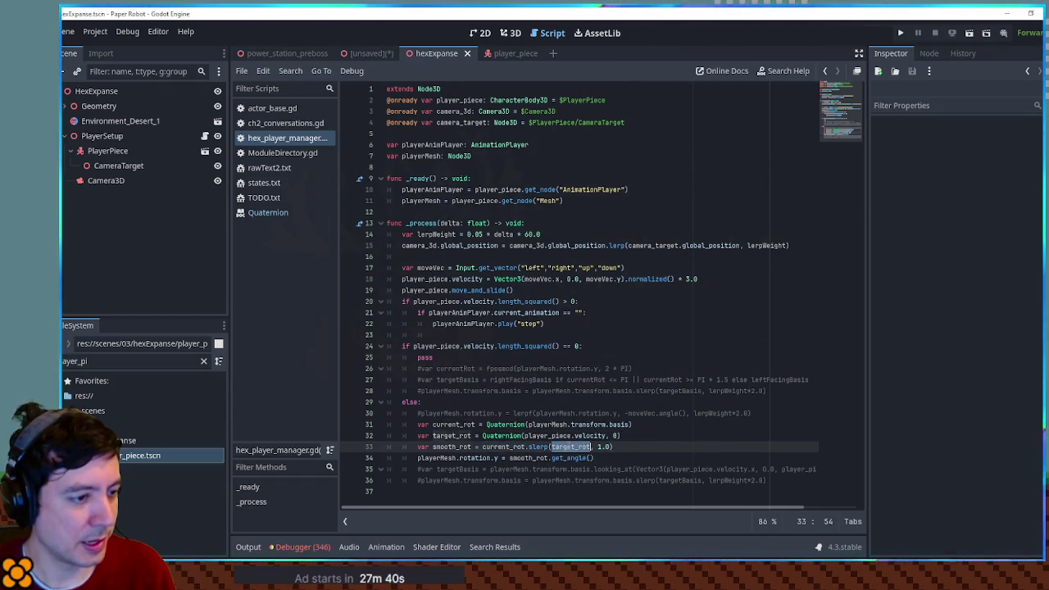
# - Inspect the axis 'must be normalized' errors in the Debugger's Errors list
pyautogui.moveTo(524, 436); pyautogui.dragTo(607, 436)
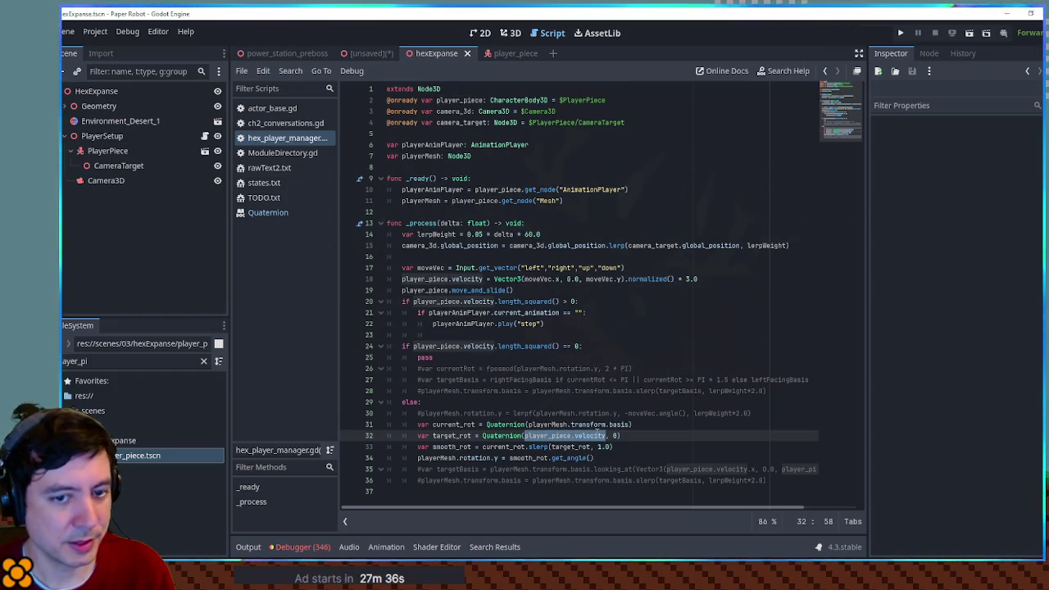
pyautogui.click(301, 547)
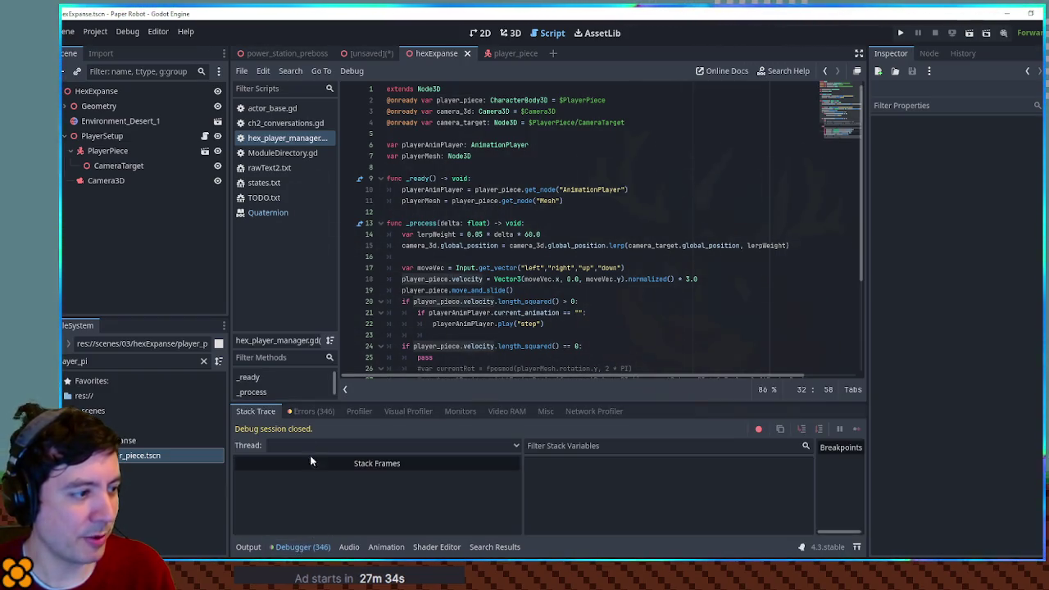
pyautogui.click(309, 413)
pyautogui.scroll(-3, 862, 490)
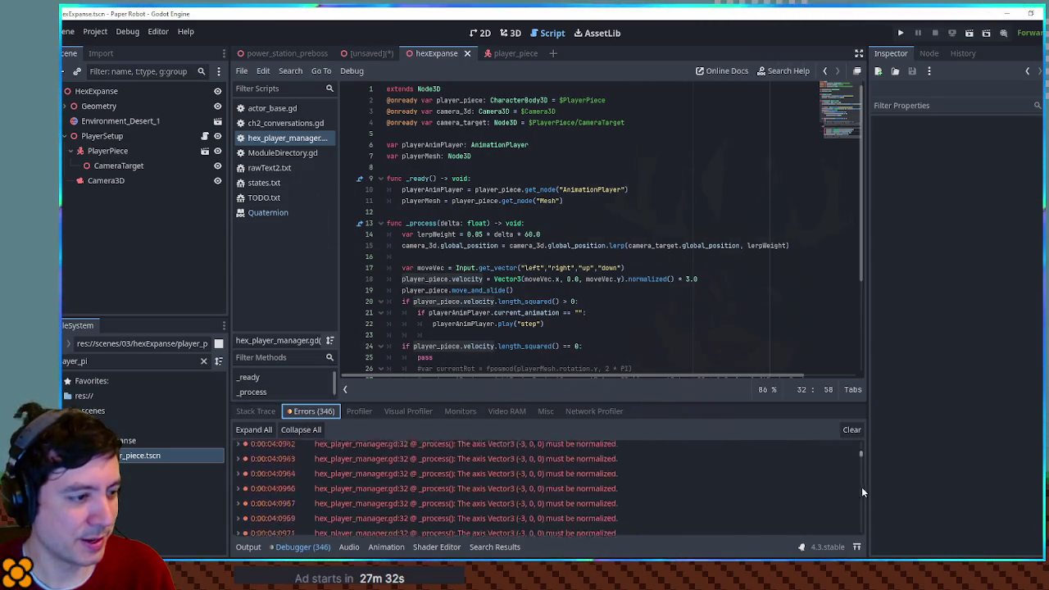
pyautogui.scroll(-5, 861, 500)
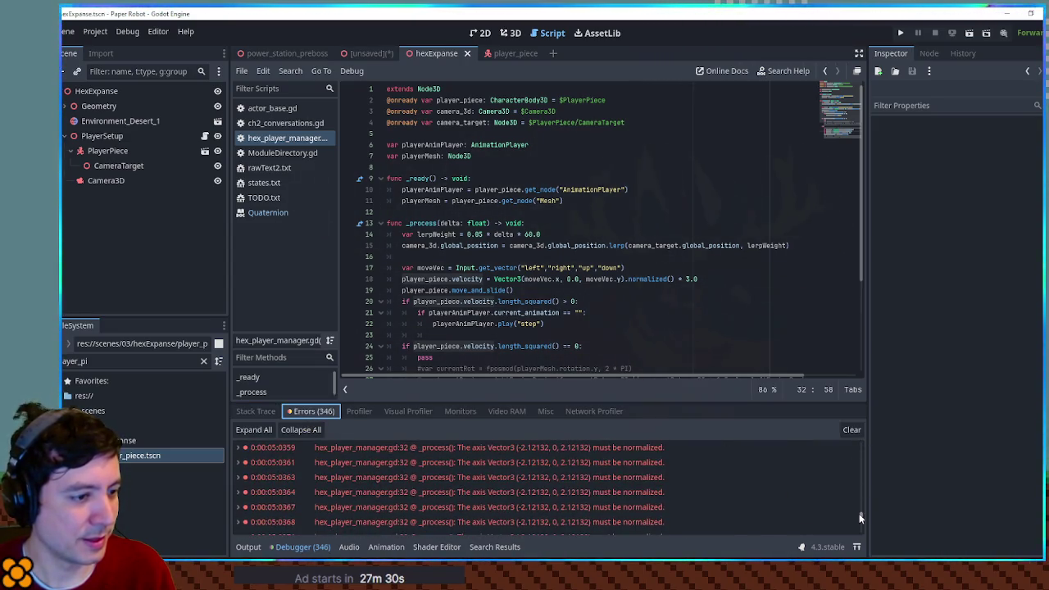
pyautogui.moveTo(859, 513); pyautogui.dragTo(874, 472)
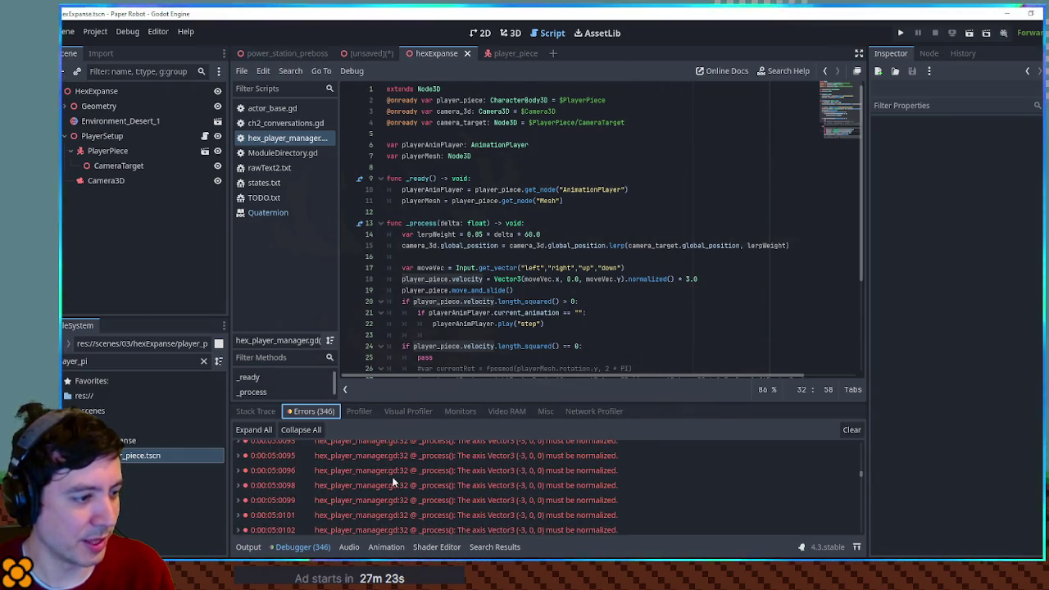
pyautogui.doubleClick(393, 477)
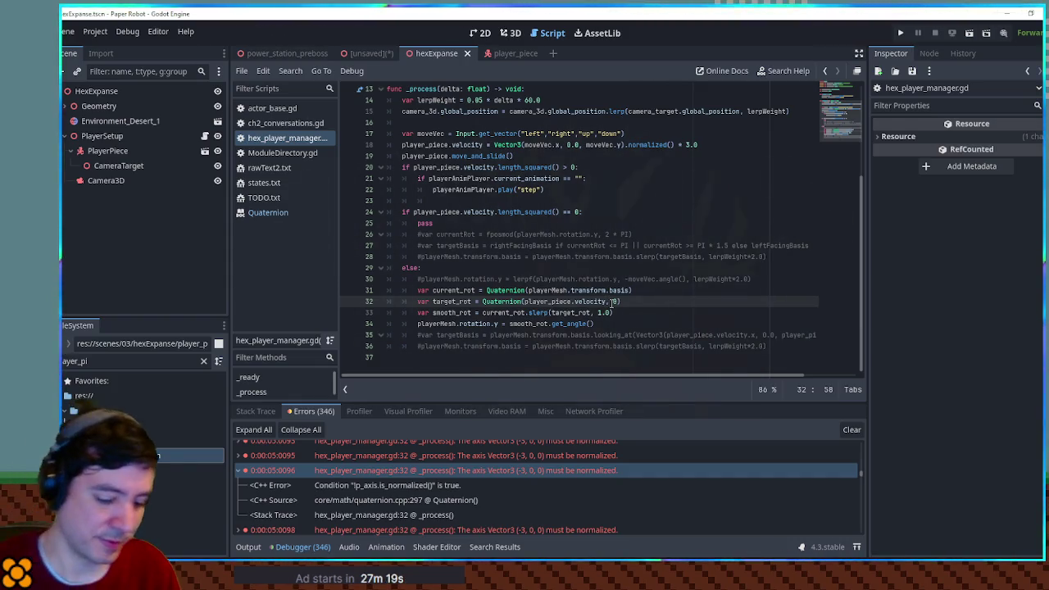
# - Append .normalized() to player_piece.velocity on line 32
pyautogui.write('.normalized(')
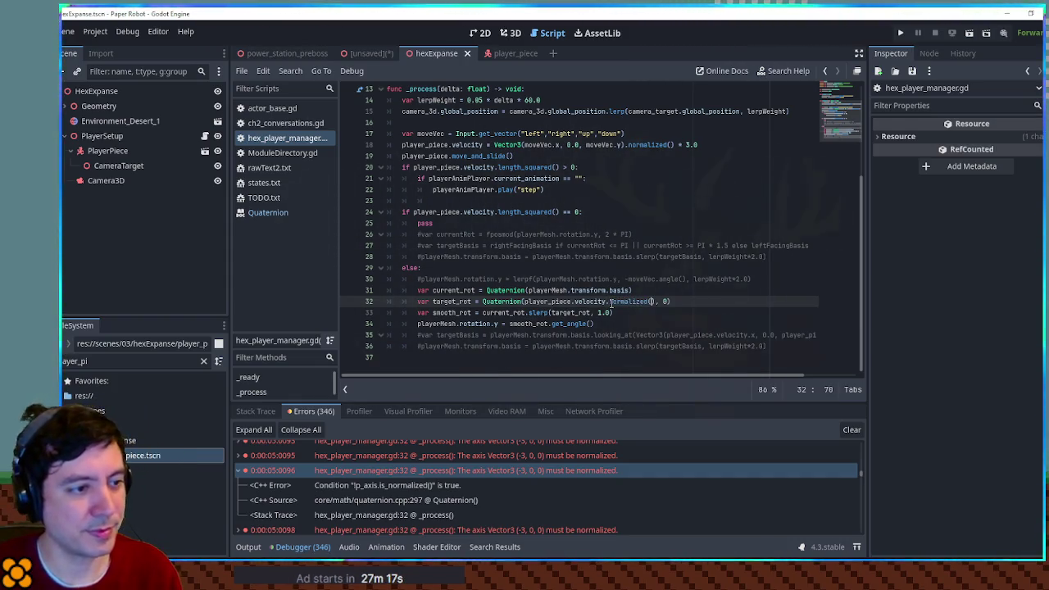
pyautogui.keyDown('shift'); pyautogui.click(607, 302); pyautogui.keyUp('shift')
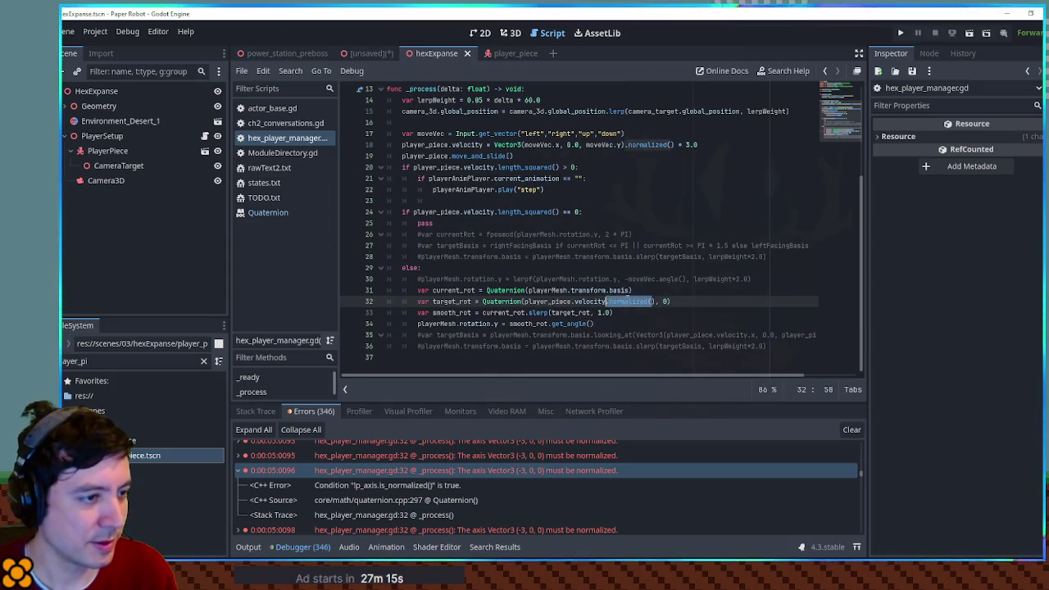
pyautogui.click(696, 279)
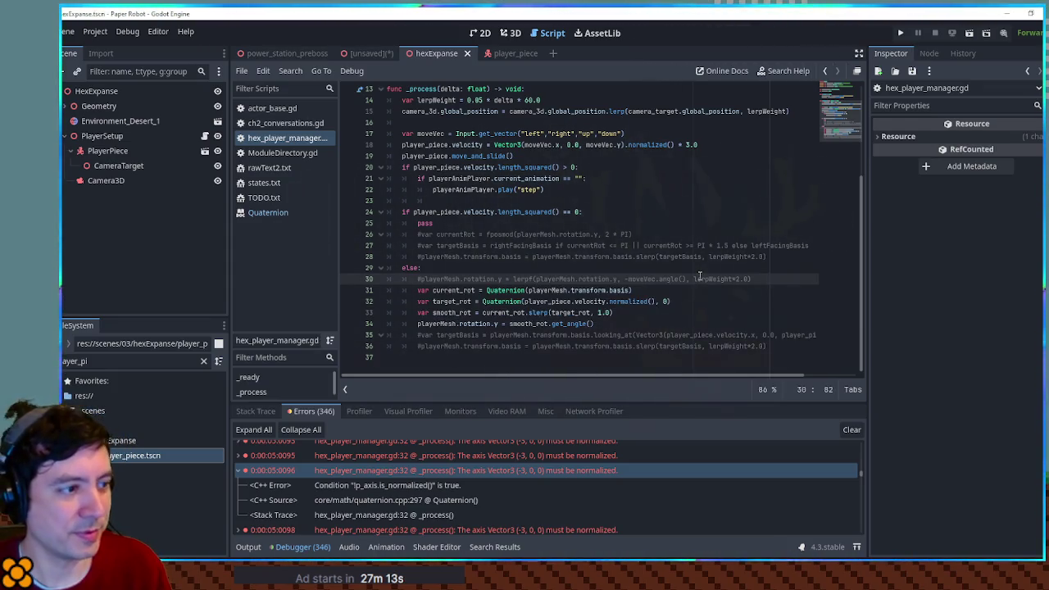
# - Test-run the game with the normalized axis and check the output log
pyautogui.press('F6')
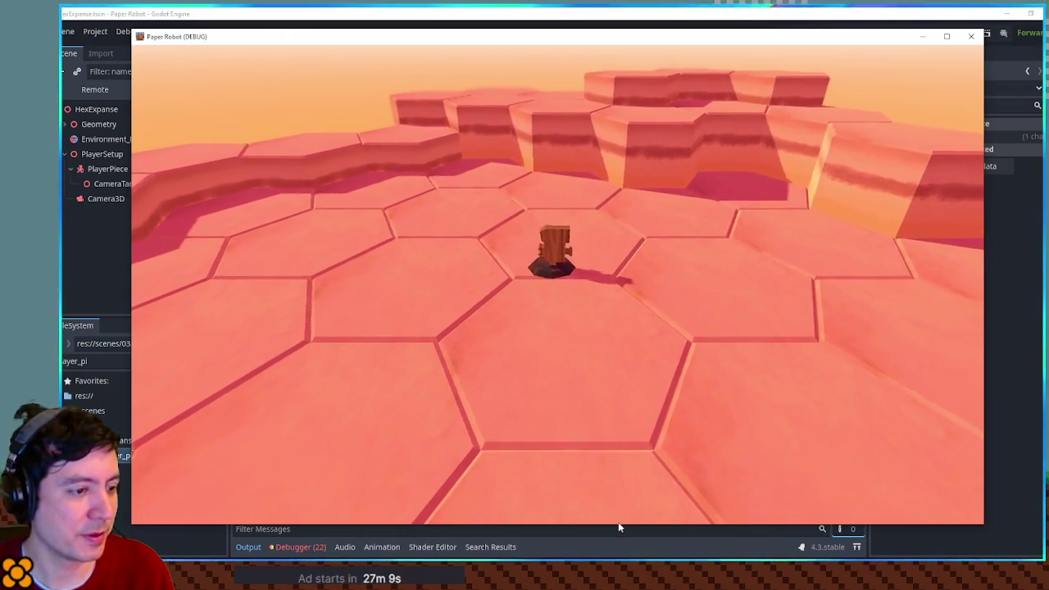
pyautogui.moveTo(619, 526); pyautogui.dragTo(621, 424)
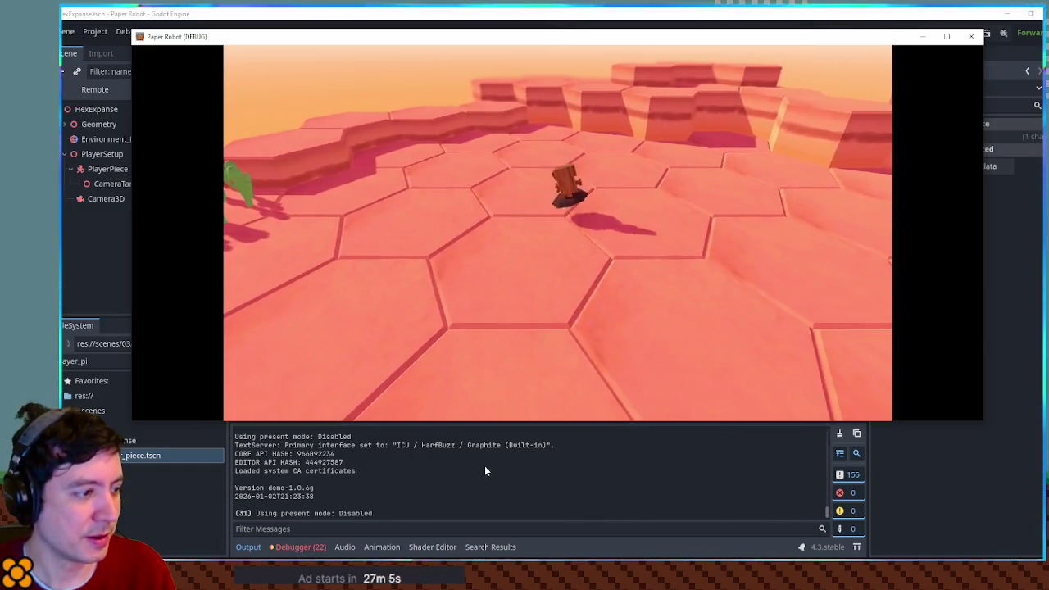
pyautogui.press('F8')
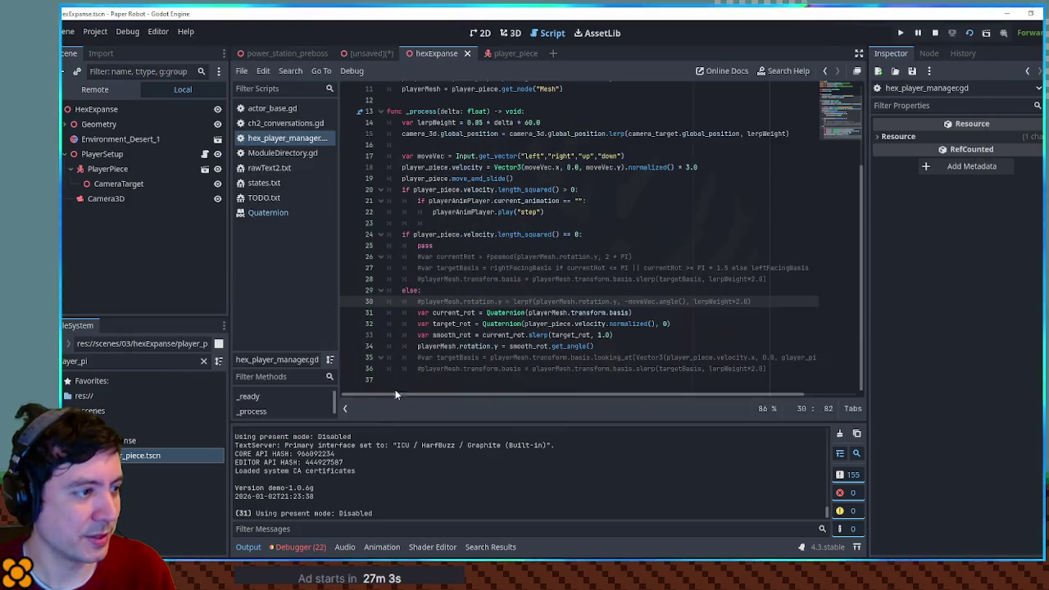
# - Add print(target_rot) on a new line 35
pyautogui.click(628, 344)
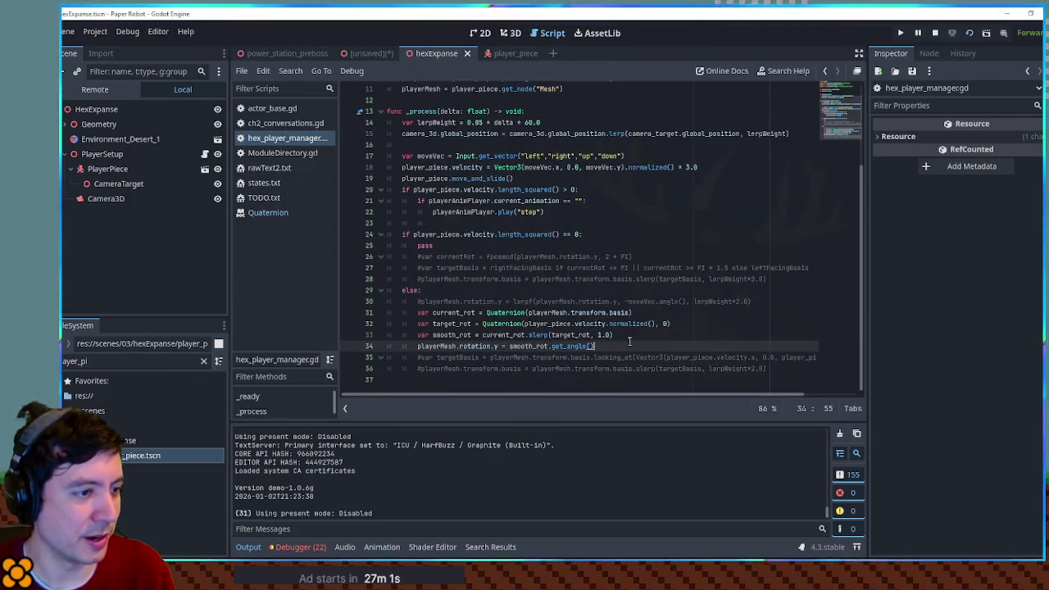
pyautogui.press('Return')
pyautogui.write('print(')
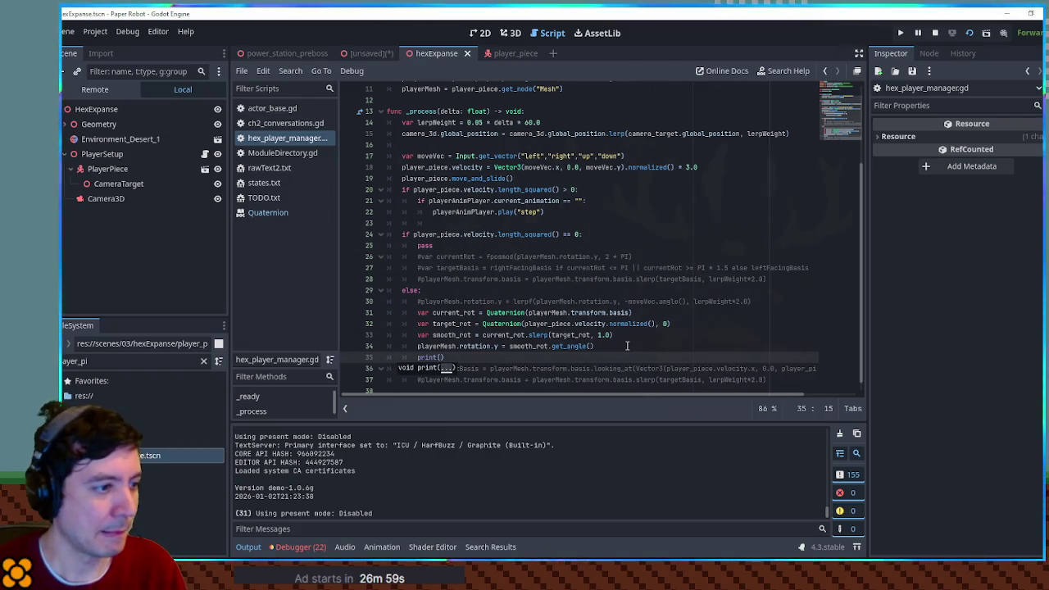
pyautogui.doubleClick(529, 347)
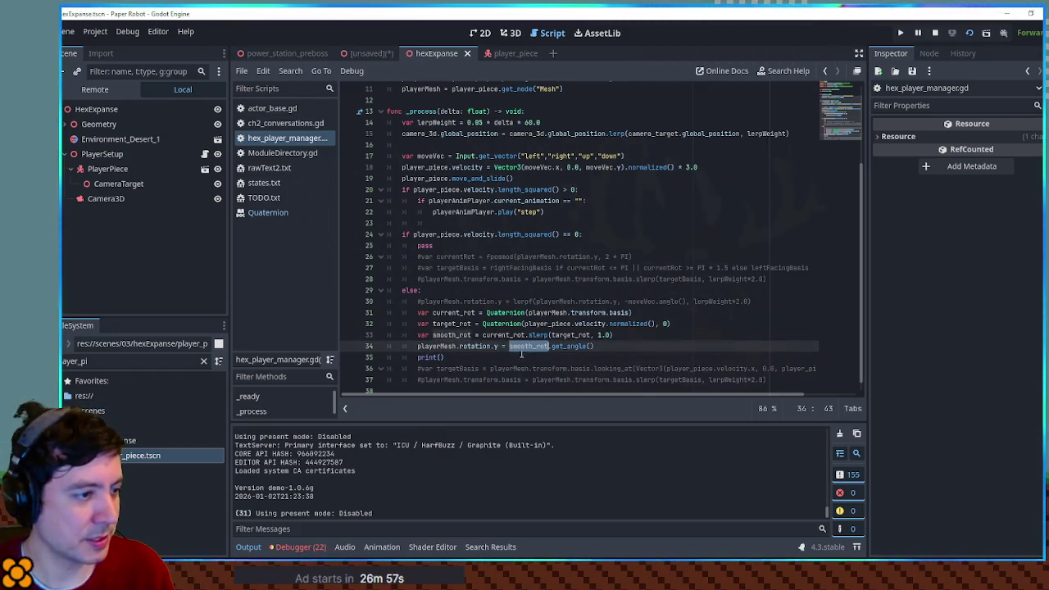
pyautogui.doubleClick(570, 336)
pyautogui.click(442, 358)
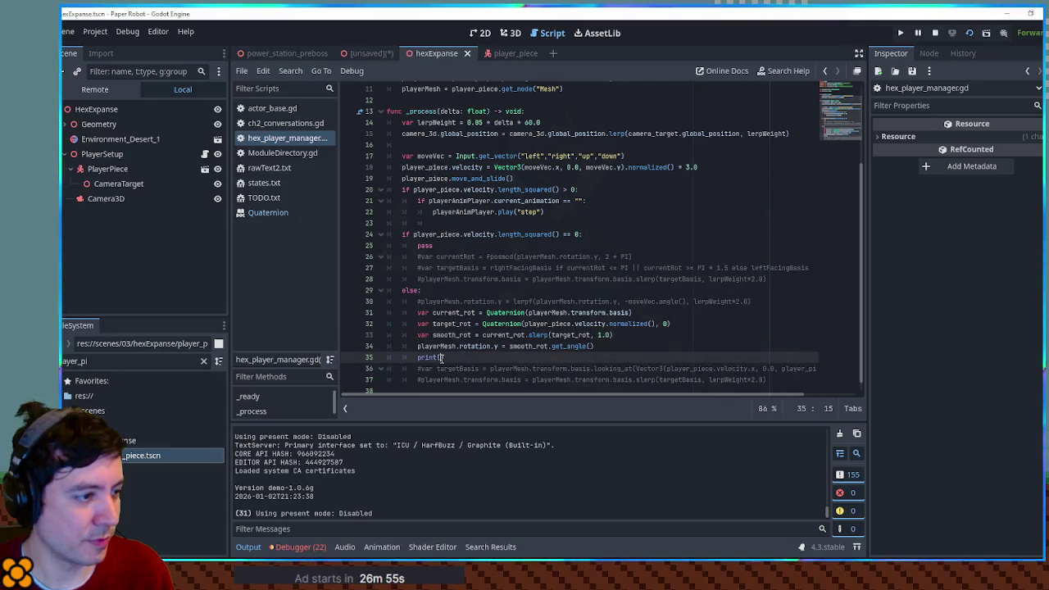
pyautogui.write('target_rot')
# - Run the game, move the player piece, and stop it to read the logged target_rot values
pyautogui.press('F5')
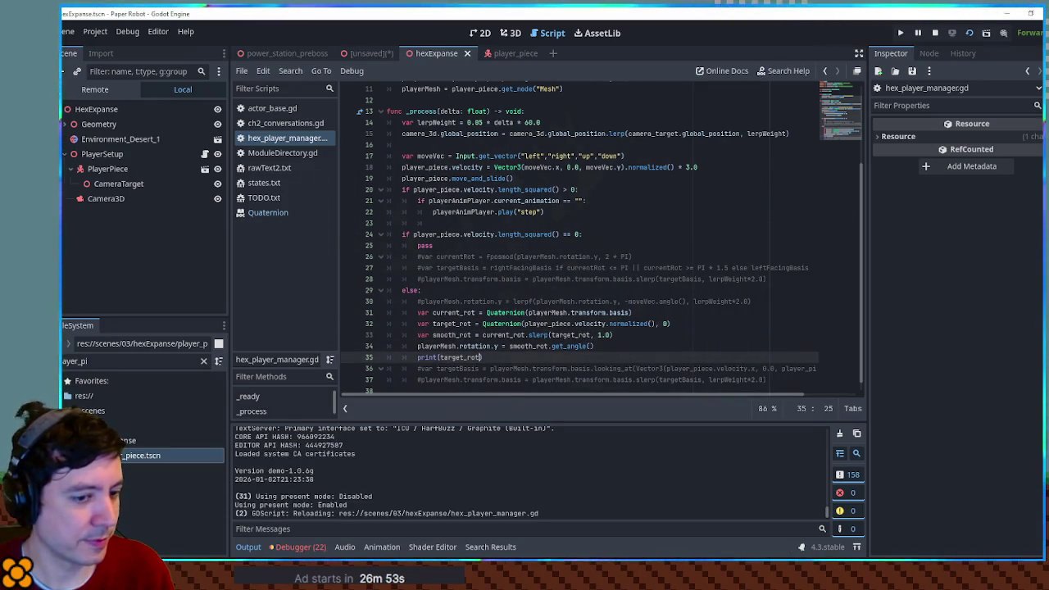
pyautogui.press('Up')
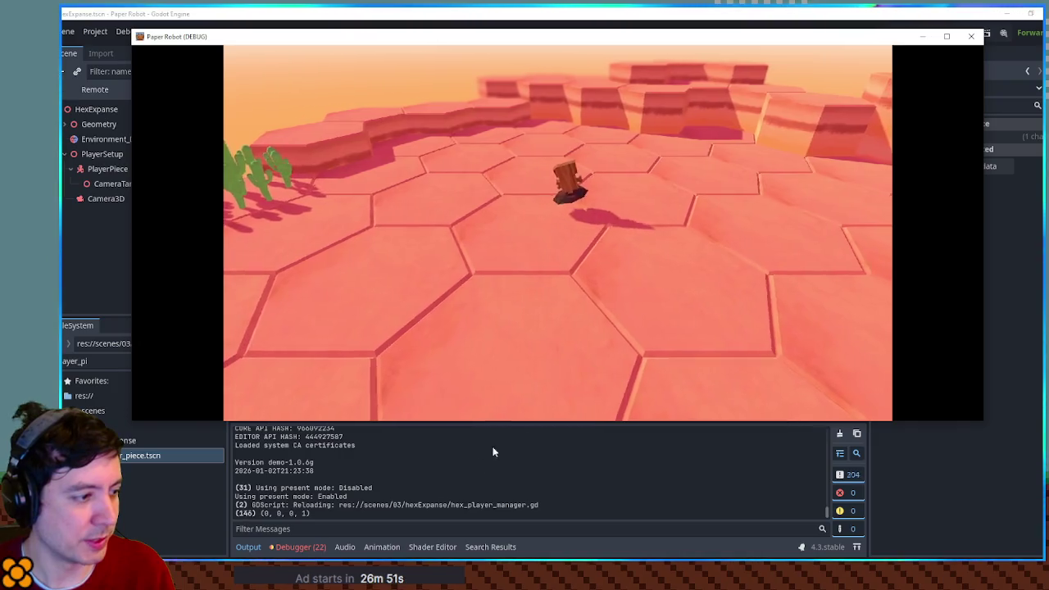
pyautogui.press('F8')
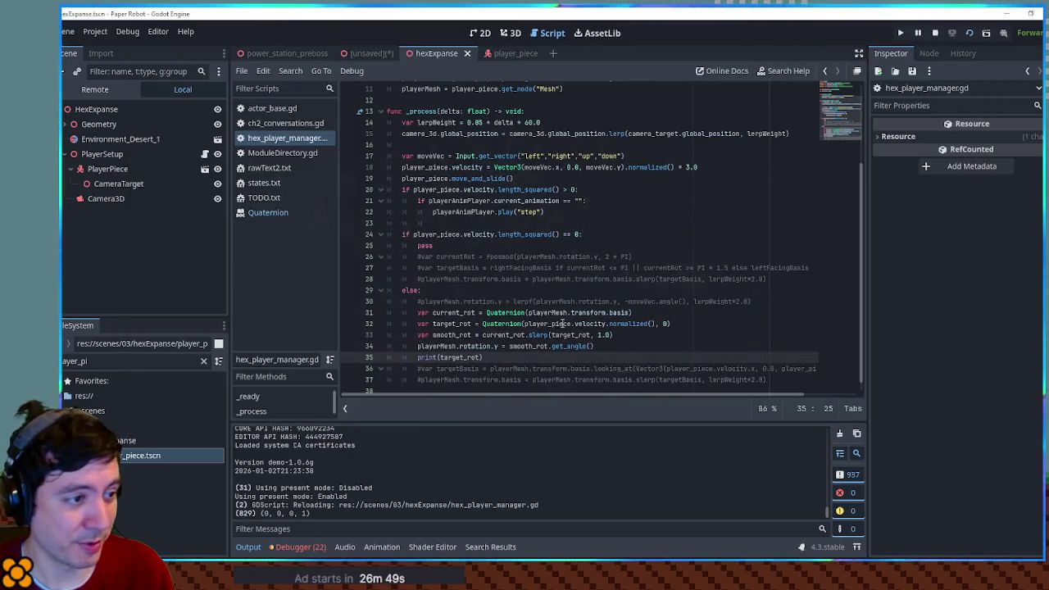
pyautogui.moveTo(525, 324); pyautogui.dragTo(649, 324)
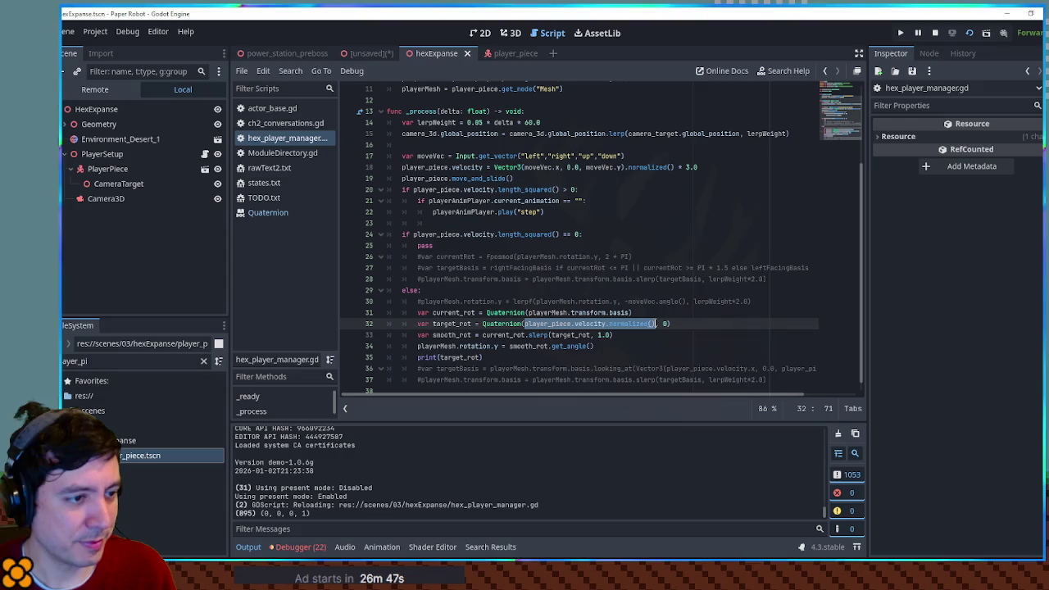
# - Read the Quaternion constructor docs, then stop the game and close the help page
pyautogui.keyDown('ctrl'); pyautogui.click(506, 325); pyautogui.keyUp('ctrl')
pyautogui.scroll(-10, 520, 230)
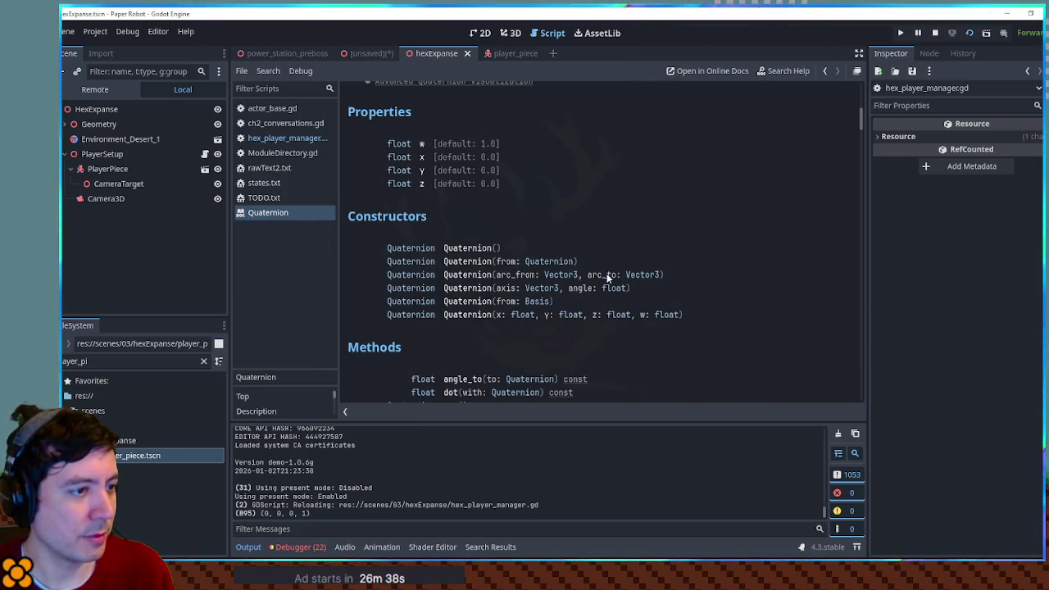
pyautogui.click(469, 289)
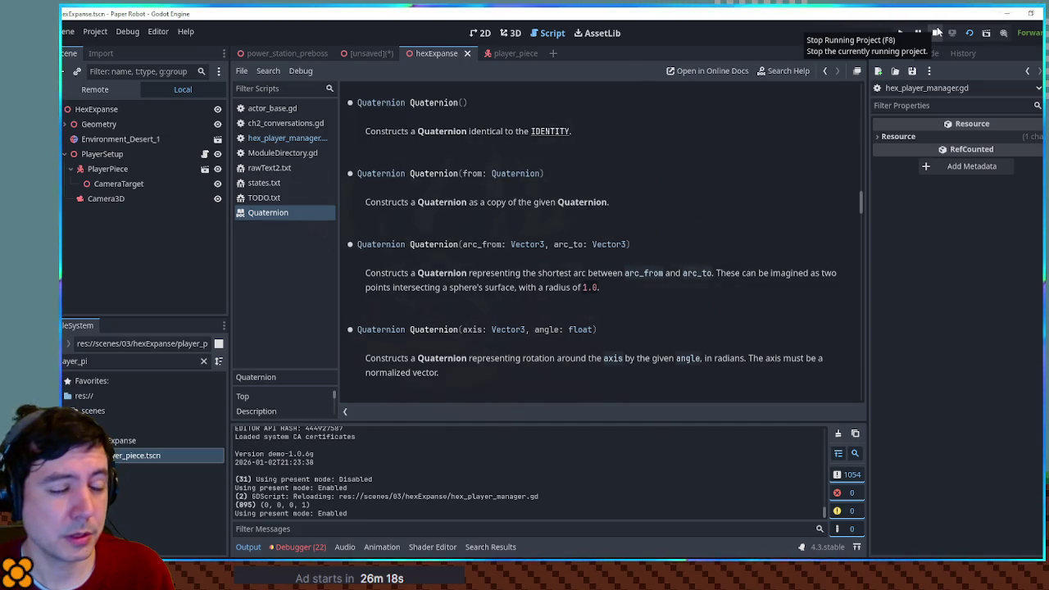
pyautogui.click(937, 32)
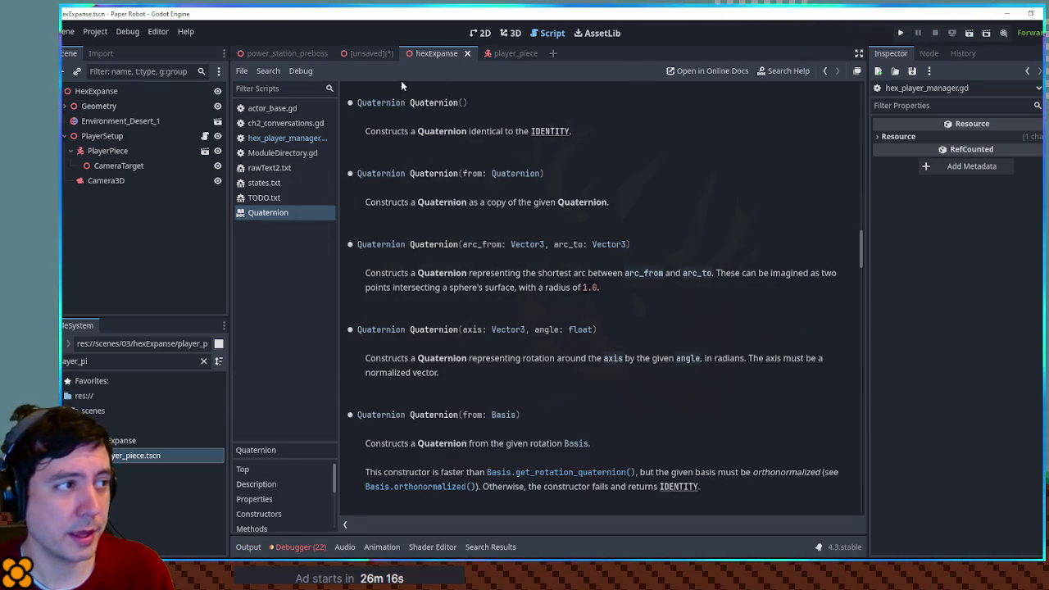
pyautogui.middleClick(293, 211)
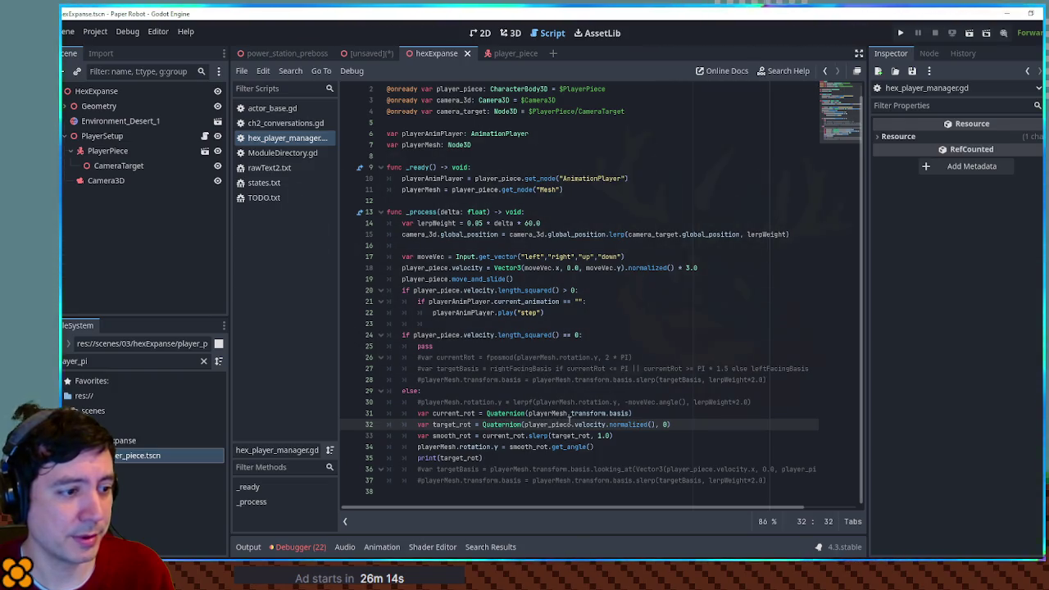
# - Build target_rot from Vector3.UP and velocity.angle_to(Vector3.RIGHT), then run and close the game
pyautogui.moveTo(525, 425)
pyautogui.mouseDown()
pyautogui.moveTo(652, 425)
pyautogui.moveTo(533, 425)
pyautogui.mouseUp()
pyautogui.press('BackSpace')
pyautogui.press('BackSpace')
pyautogui.write('Vecto')
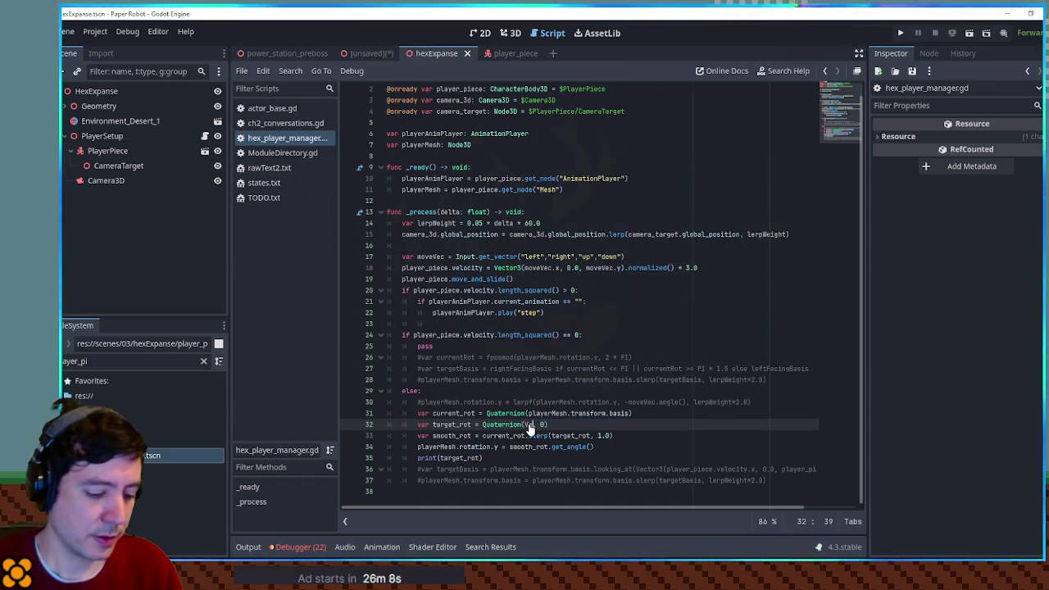
pyautogui.write('r3.UP')
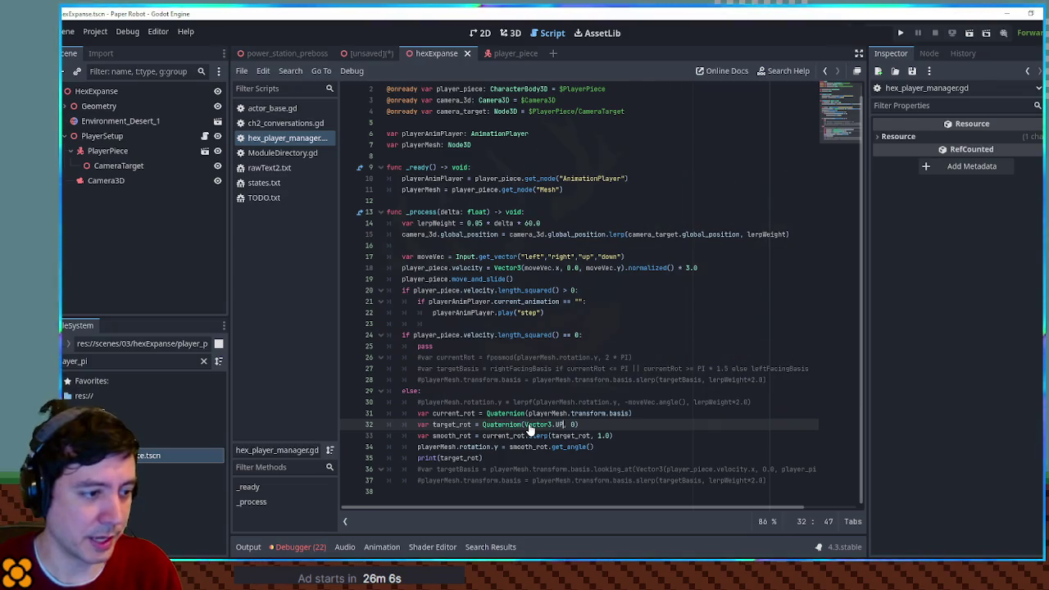
pyautogui.press('Right')
pyautogui.press('Right')
pyautogui.write('player_piece.velocity')
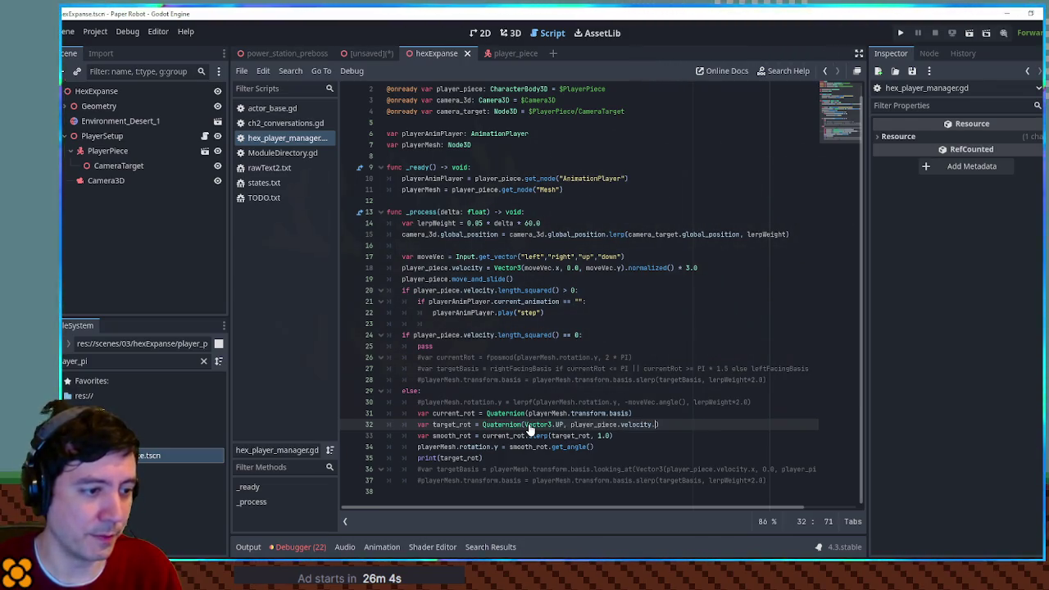
pyautogui.write('.an')
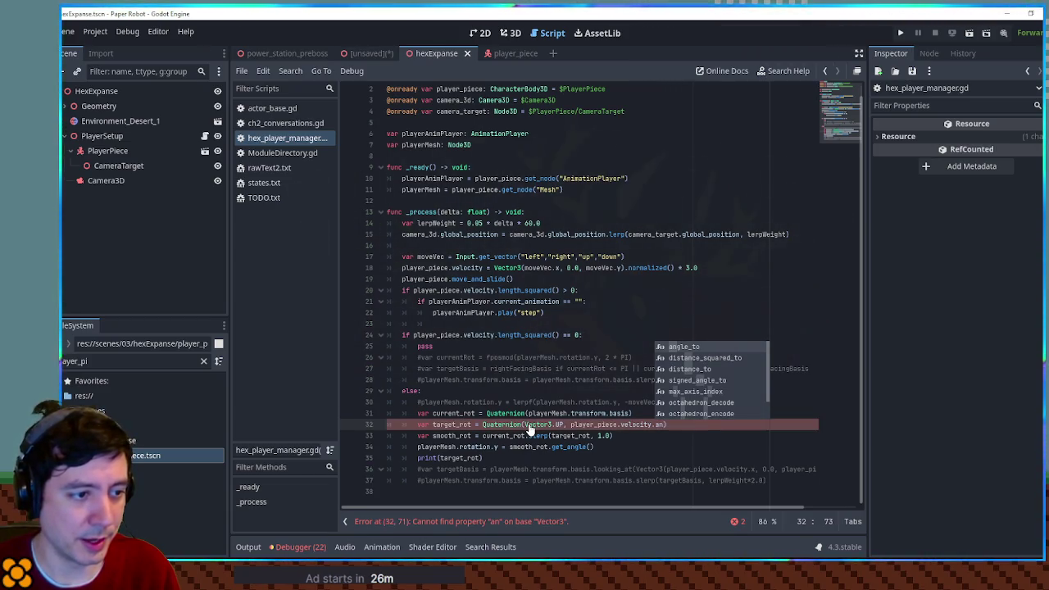
pyautogui.write('g')
pyautogui.press('Return')
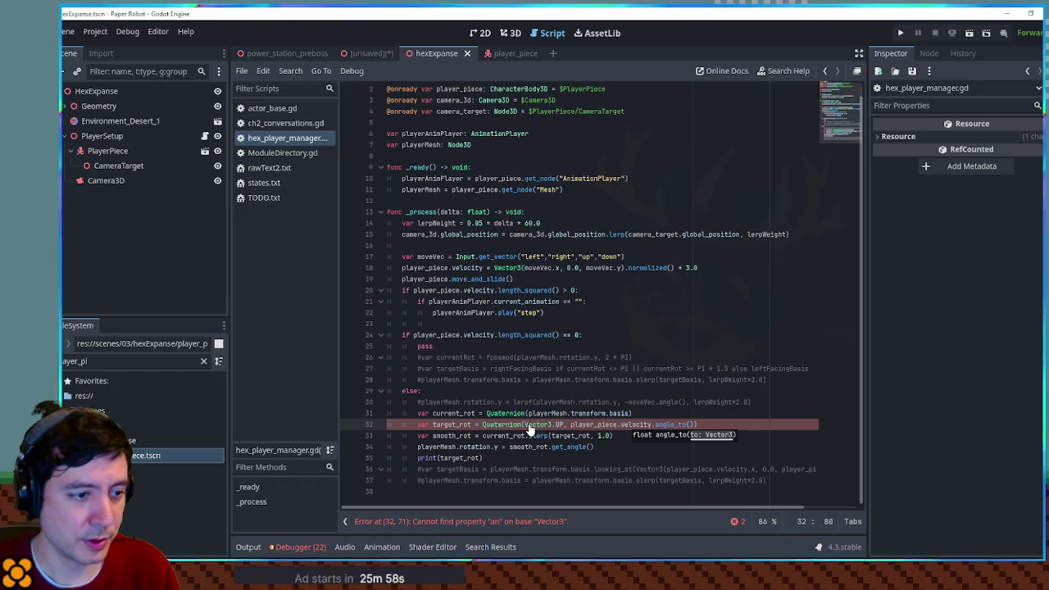
pyautogui.write('Vector3')
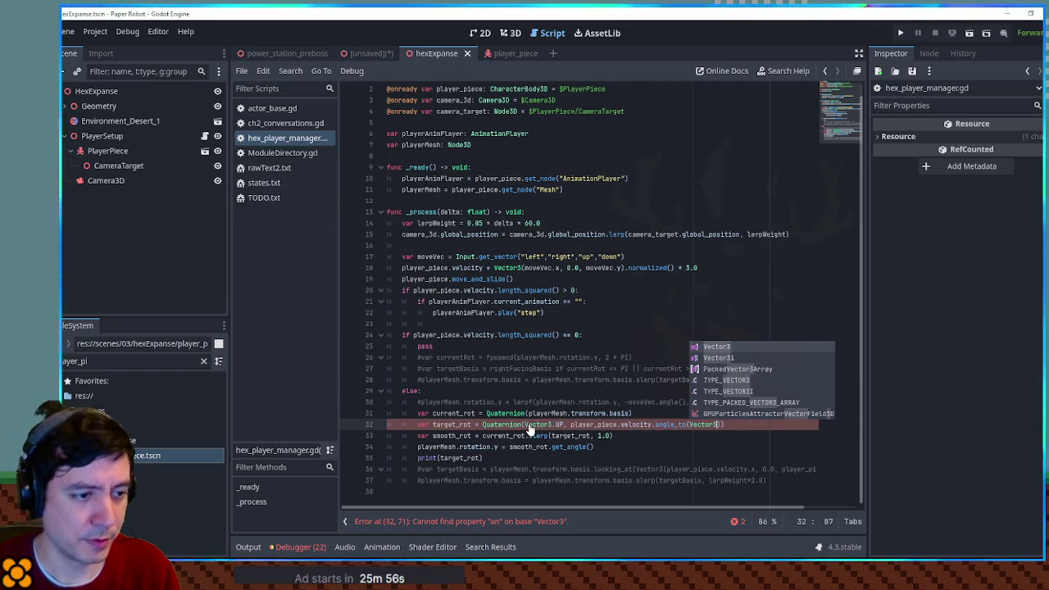
pyautogui.write('.')
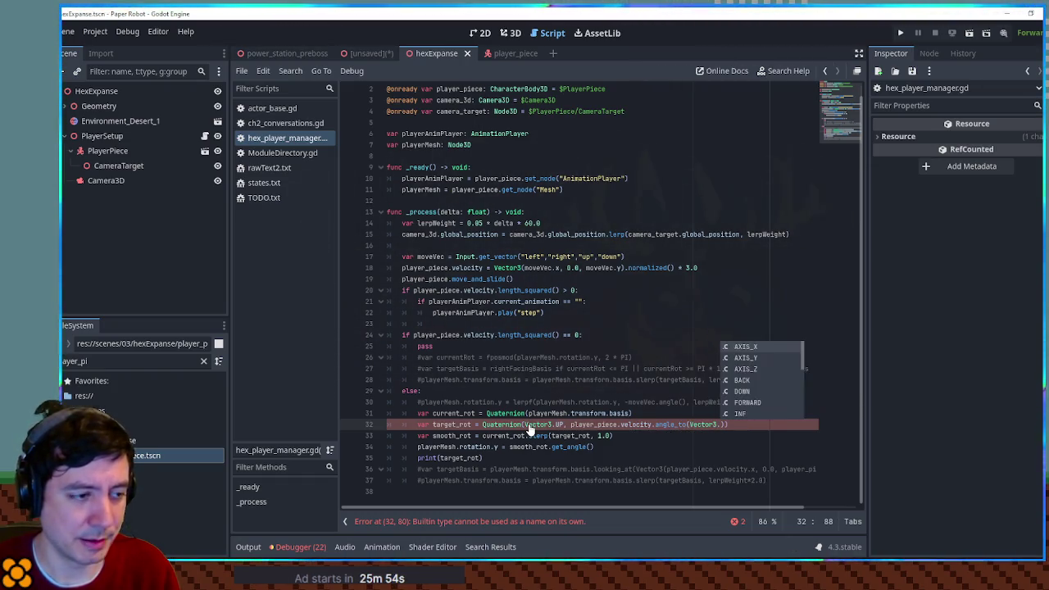
pyautogui.write('RIGHT')
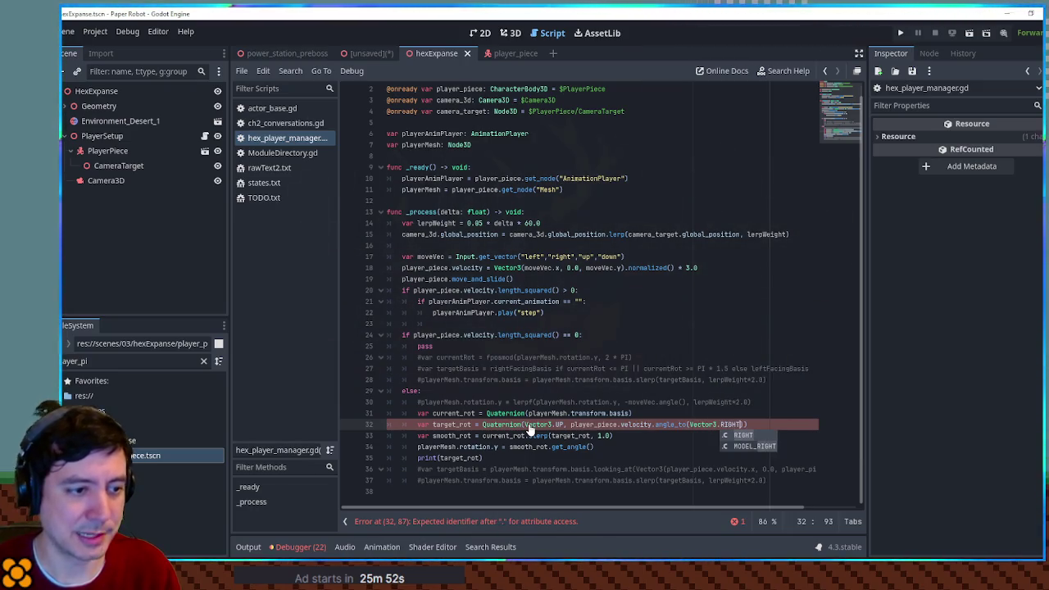
pyautogui.press('Escape')
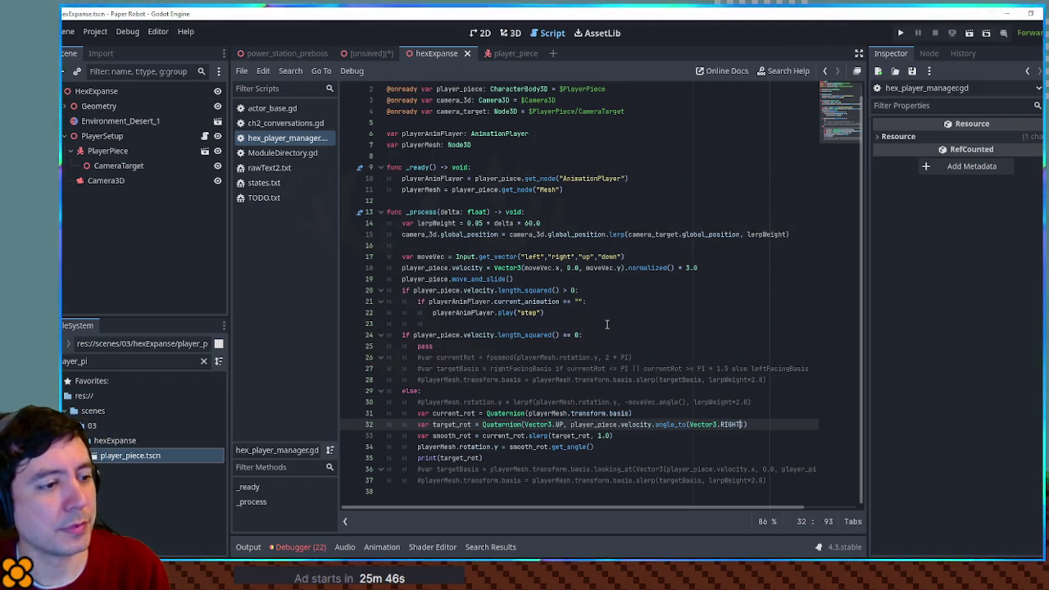
pyautogui.press('F5')
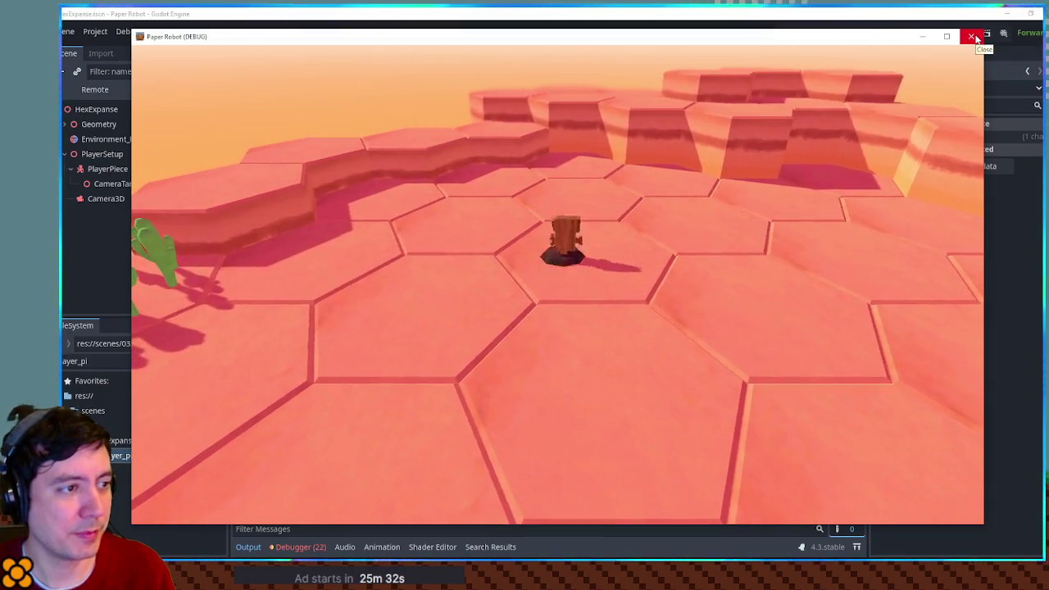
pyautogui.click(973, 37)
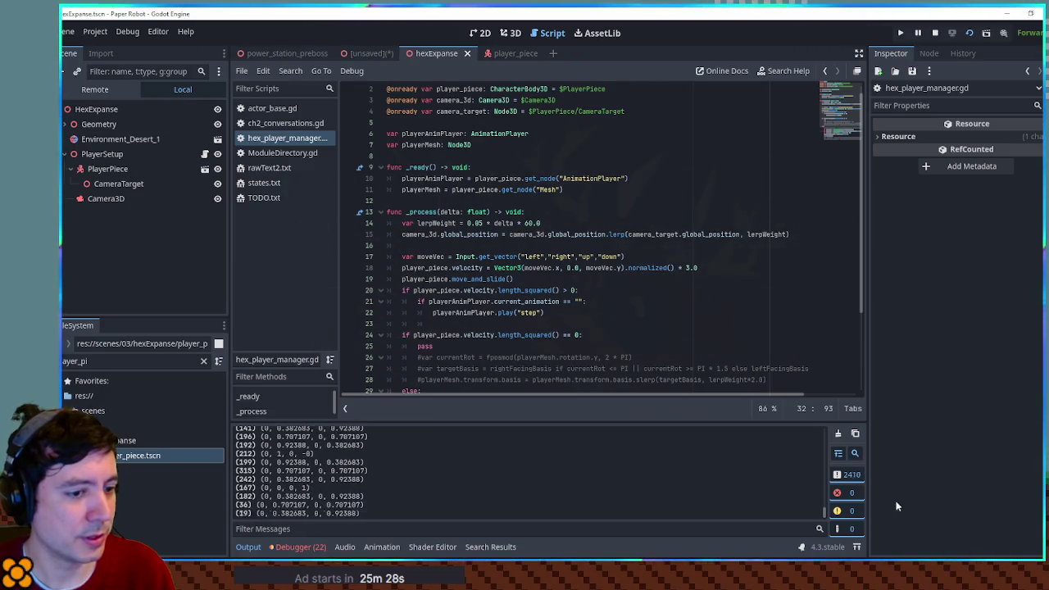
# - Remove the print(target_rot) debug line
pyautogui.scroll(-3, 461, 345)
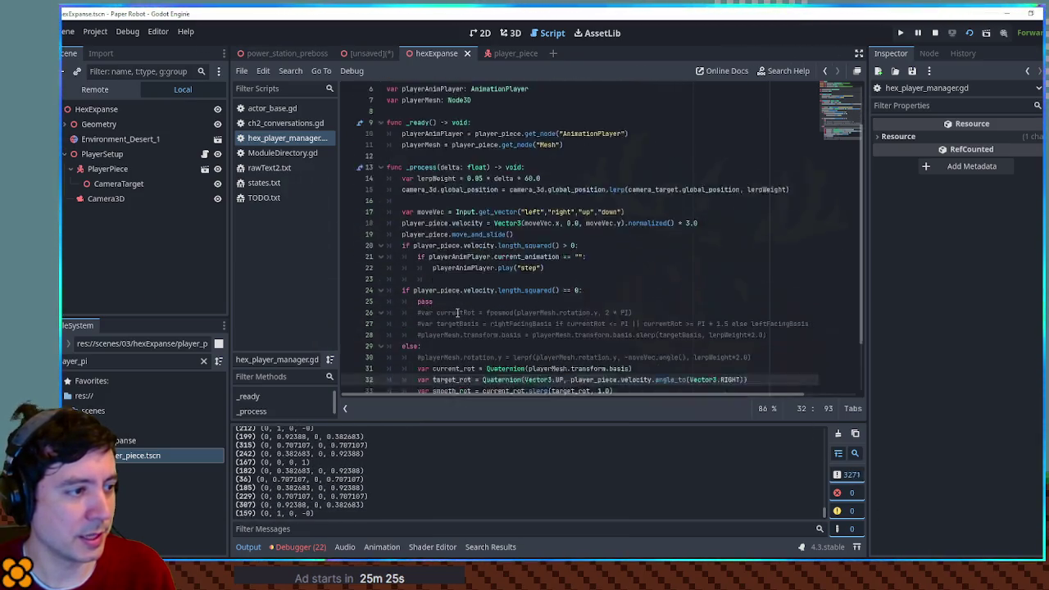
pyautogui.click(462, 345)
pyautogui.hotkey('ctrl', 'shift', 'k')
pyautogui.hotkey('ctrl', 'j')
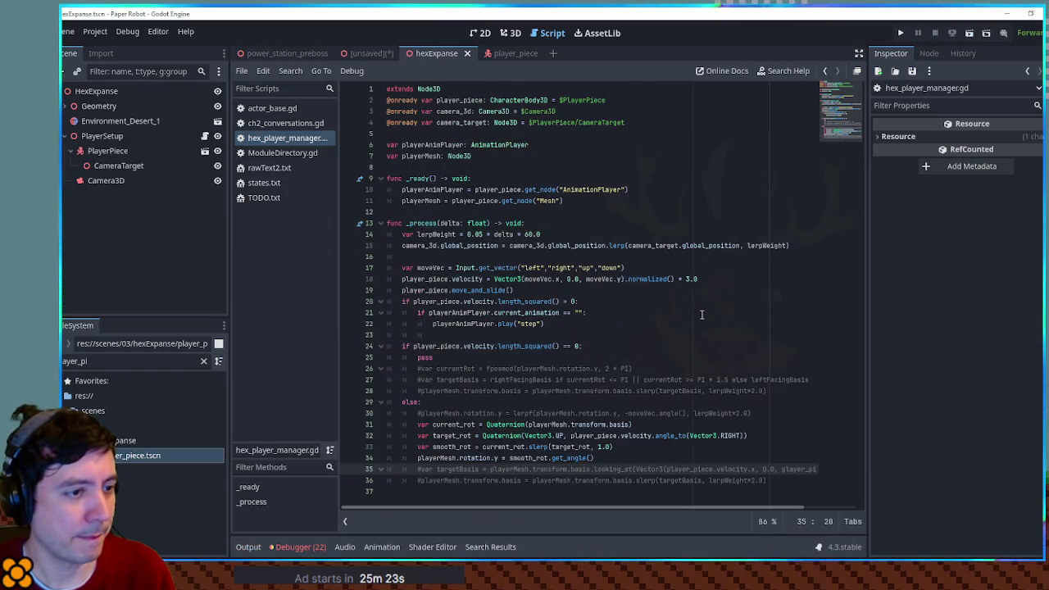
# - Insert atan2 before player_piece on line 32 in place of the angle_to approach
pyautogui.doubleClick(669, 436)
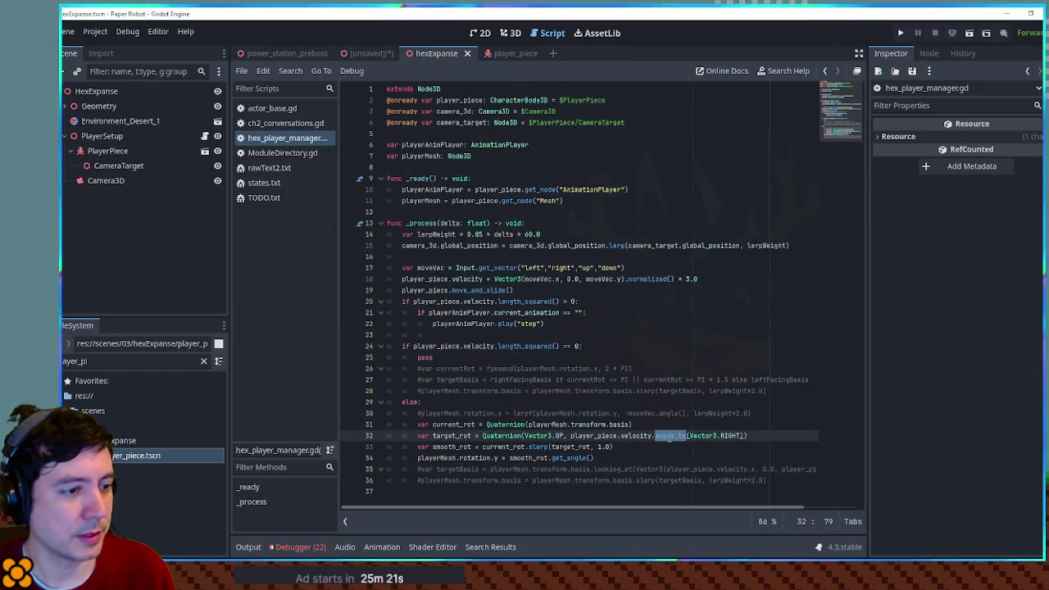
pyautogui.click(572, 437)
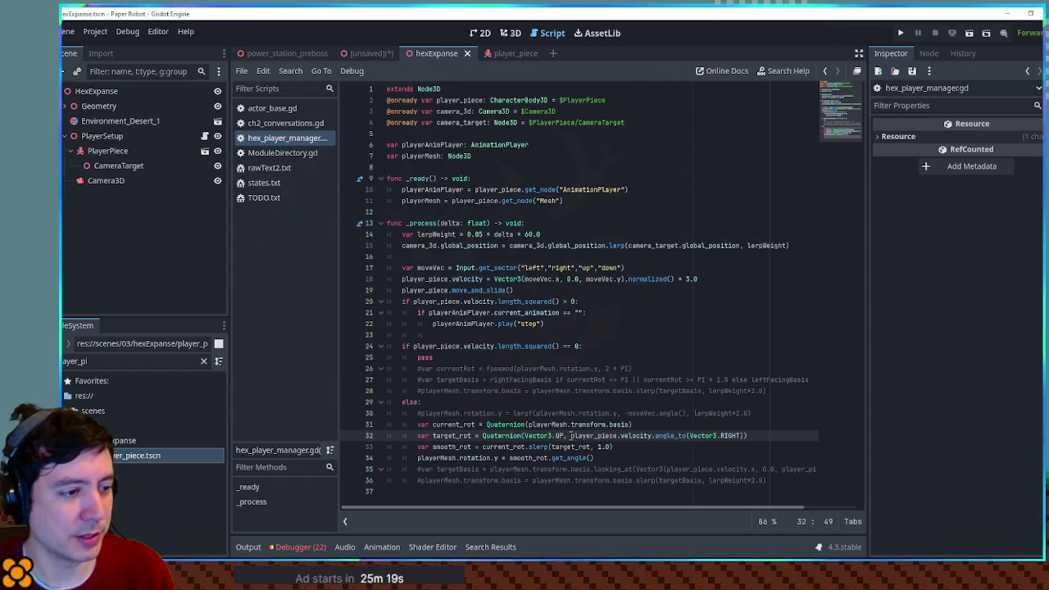
pyautogui.write('-')
pyautogui.write(' arcta')
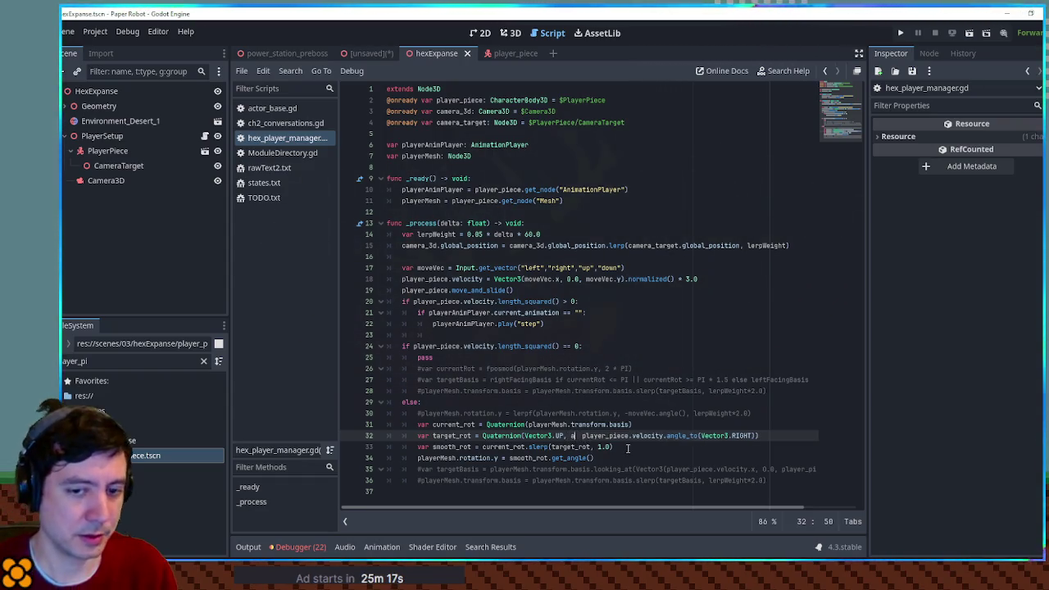
pyautogui.write('n')
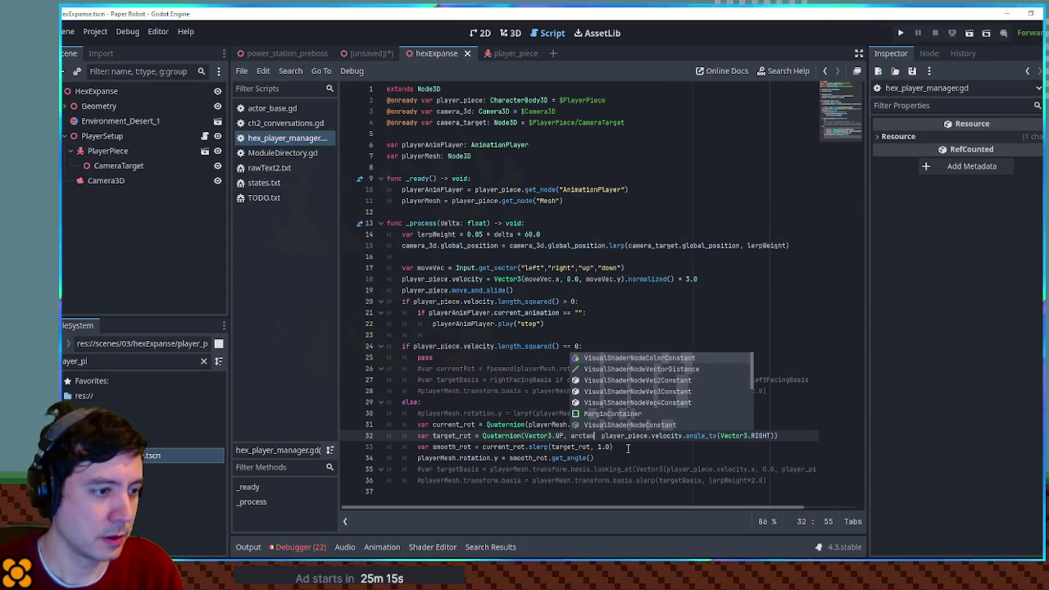
pyautogui.press('BackSpace')
pyautogui.press('BackSpace')
pyautogui.press('BackSpace')
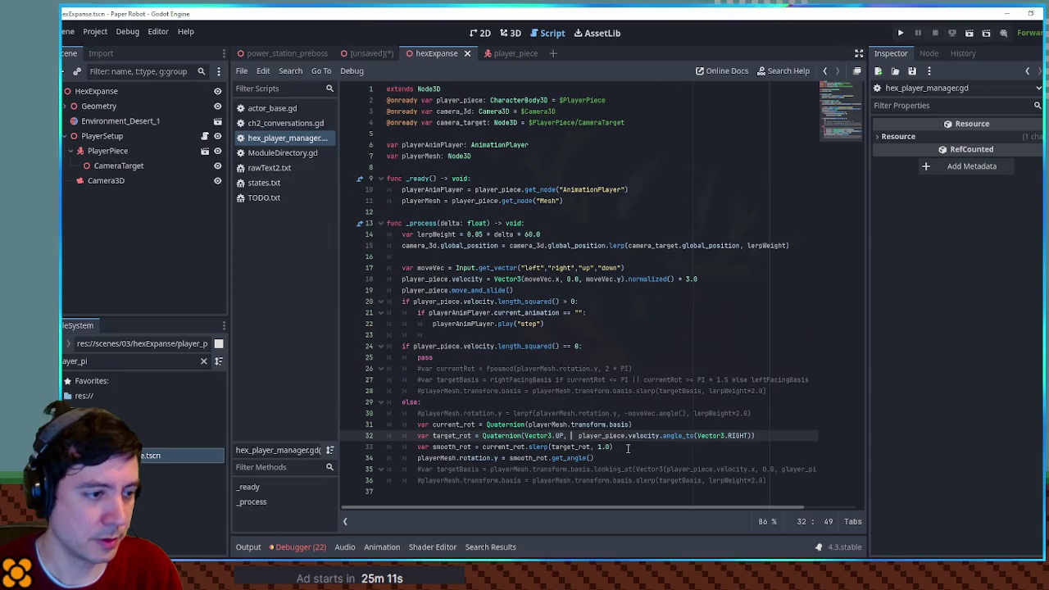
pyautogui.write('arcta')
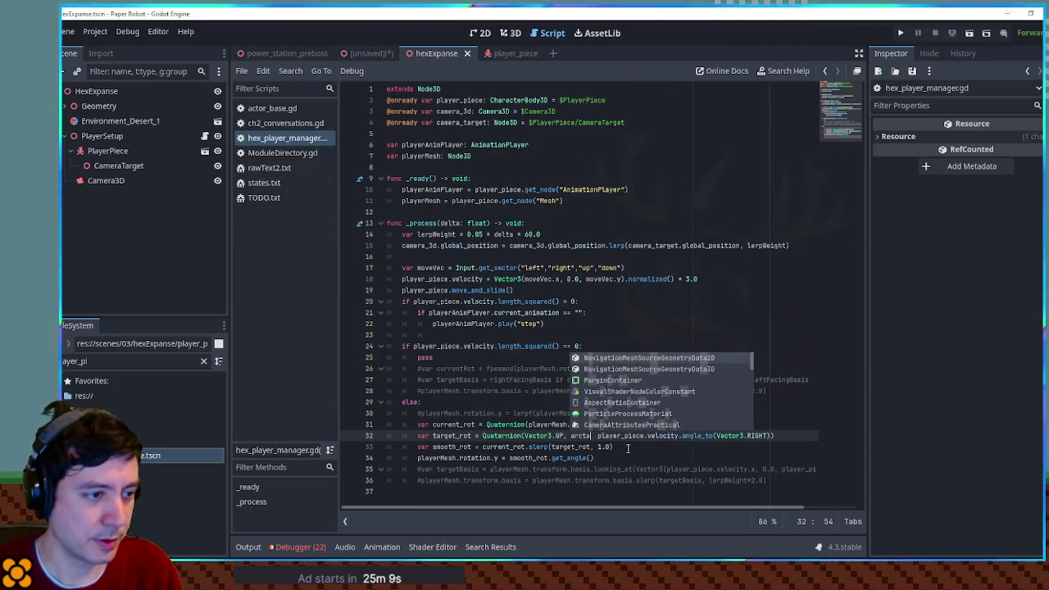
pyautogui.press('BackSpace')
pyautogui.press('BackSpace')
pyautogui.press('BackSpace')
pyautogui.write('Math')
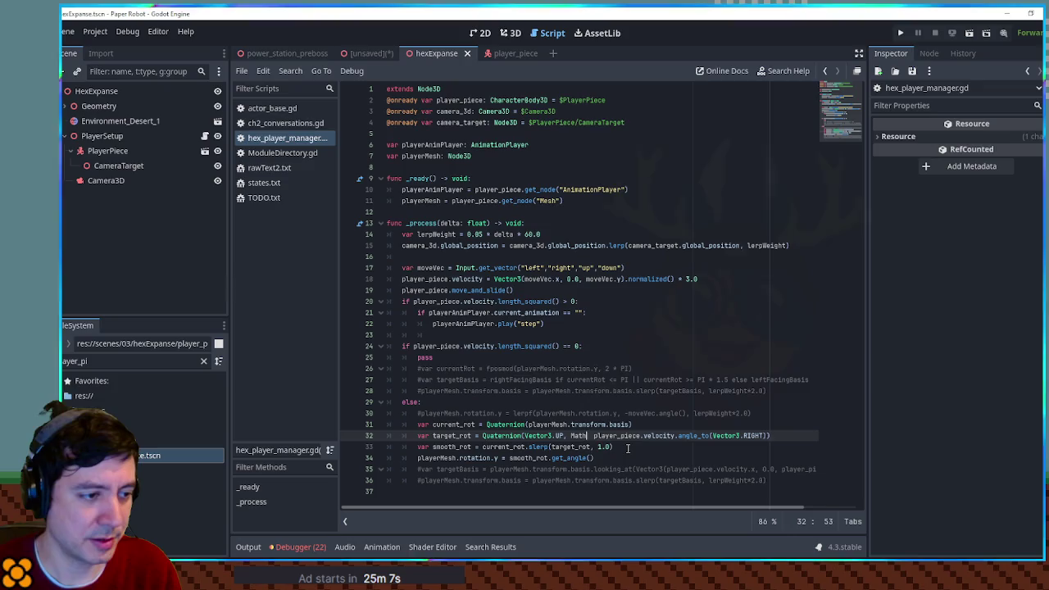
pyautogui.press('BackSpace')
pyautogui.press('BackSpace')
pyautogui.press('BackSpace')
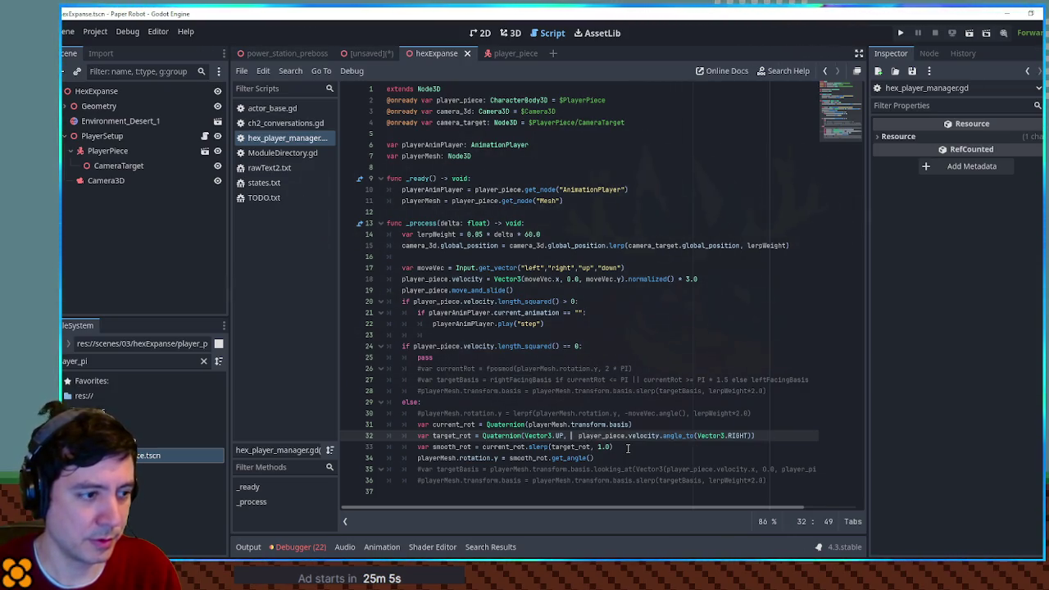
pyautogui.write('ata')
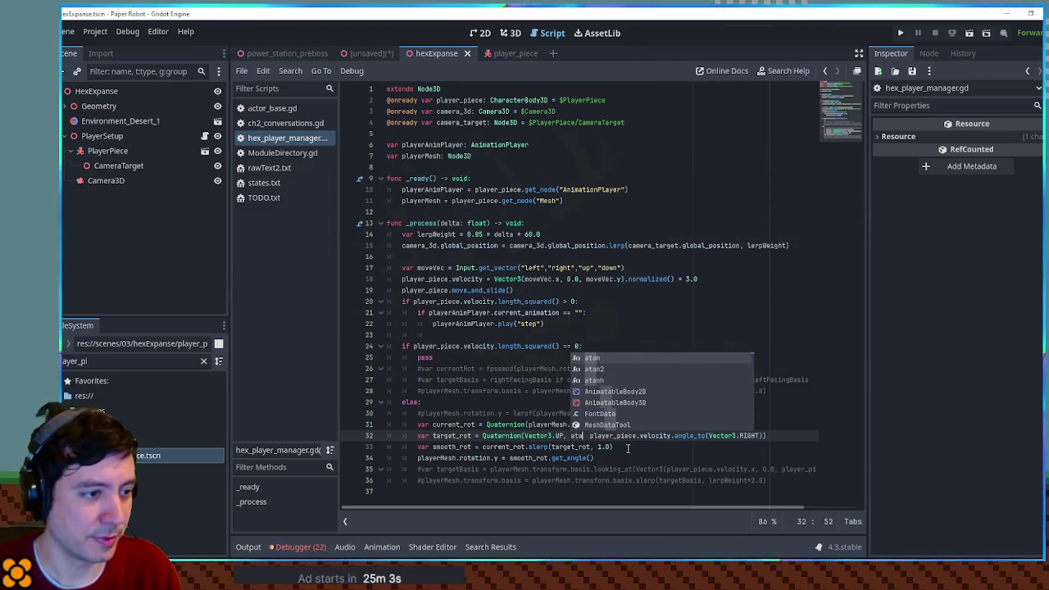
pyautogui.press('Down')
pyautogui.press('Return')
# - Replace angle_to(Vector3.RIGHT) so atan2 takes player_piece.z and player_piece.velocity.x
pyautogui.press('Delete')
pyautogui.press('Delete')
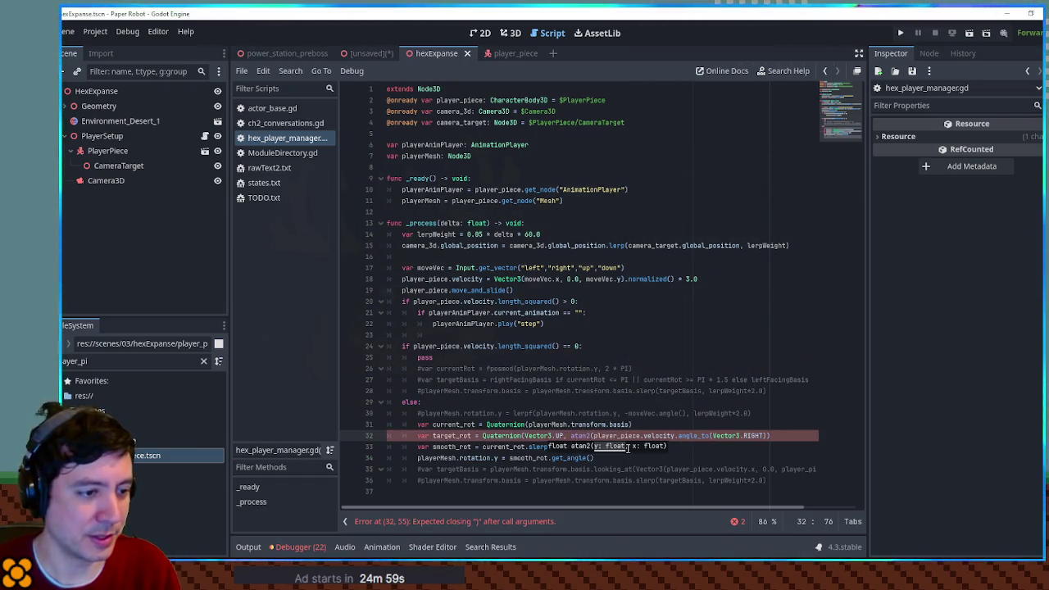
pyautogui.hotkey('shift', 'End')
pyautogui.press('BackSpace')
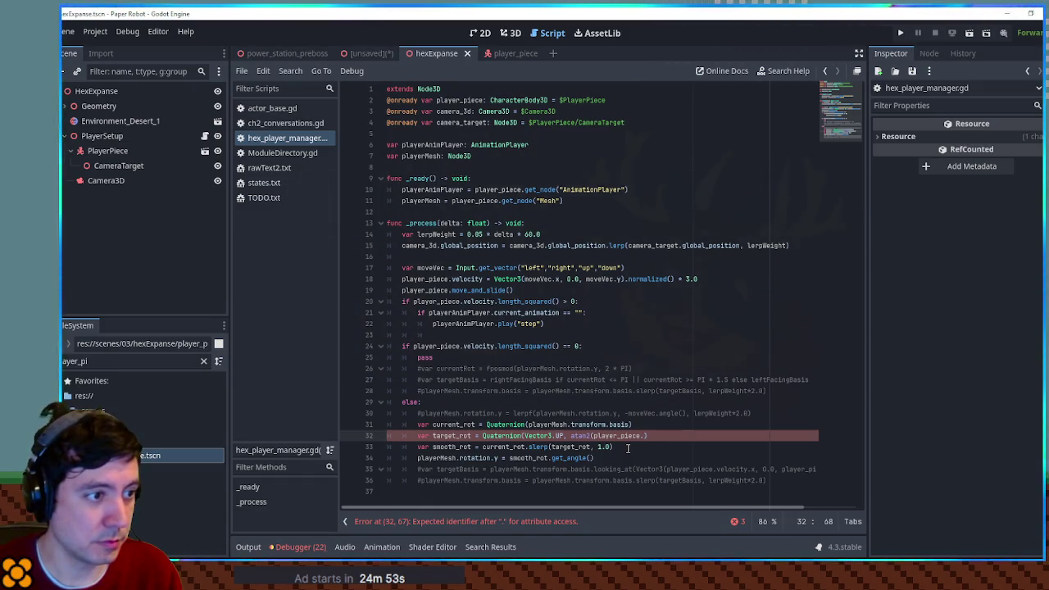
pyautogui.write('z')
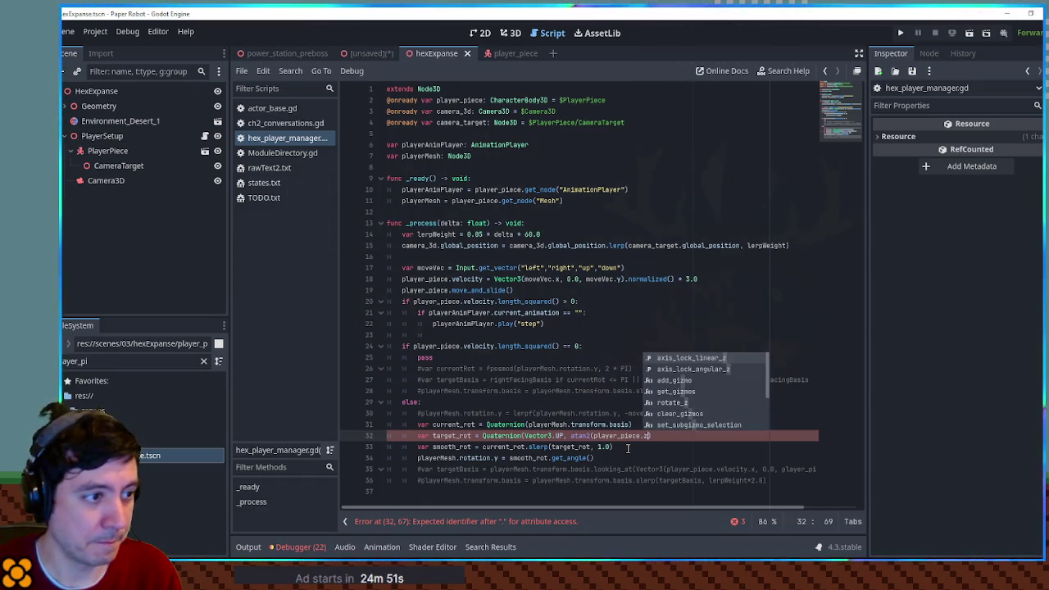
pyautogui.write(', pla')
pyautogui.write('-')
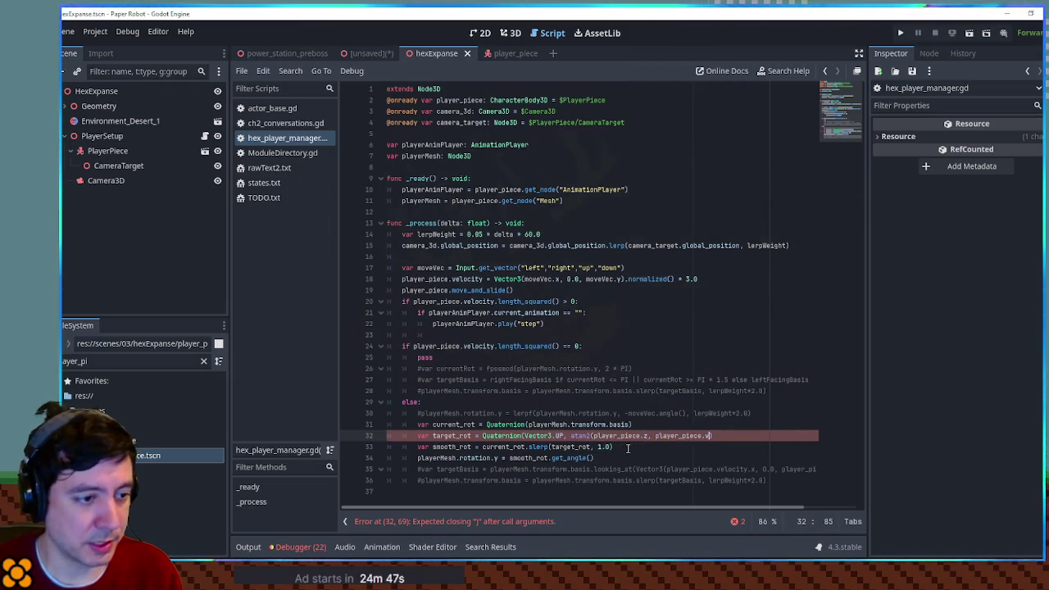
pyautogui.write('e')
pyautogui.press('Return')
pyautogui.write('/')
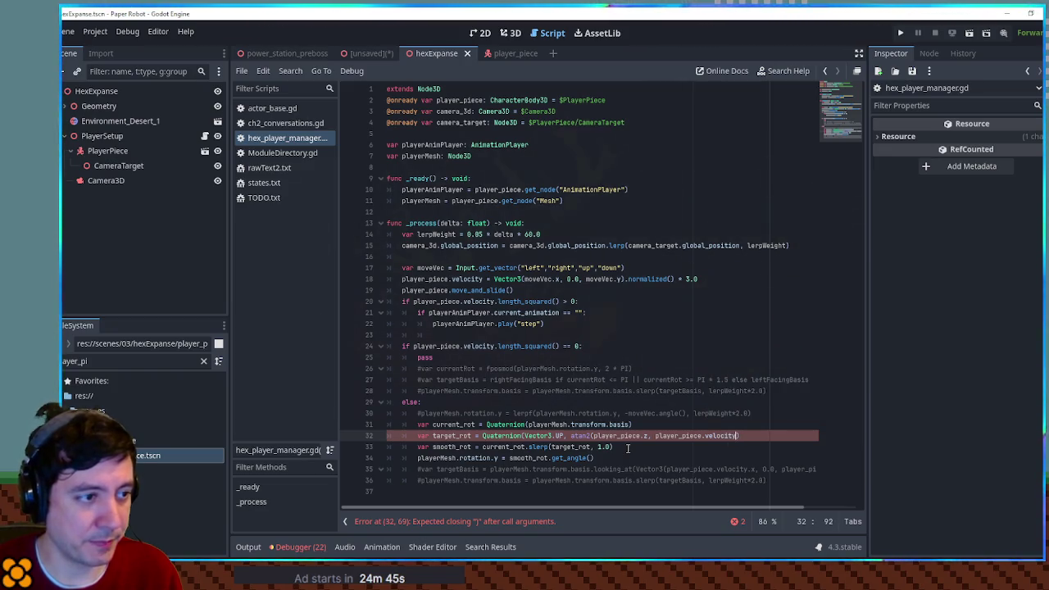
pyautogui.write('.x')
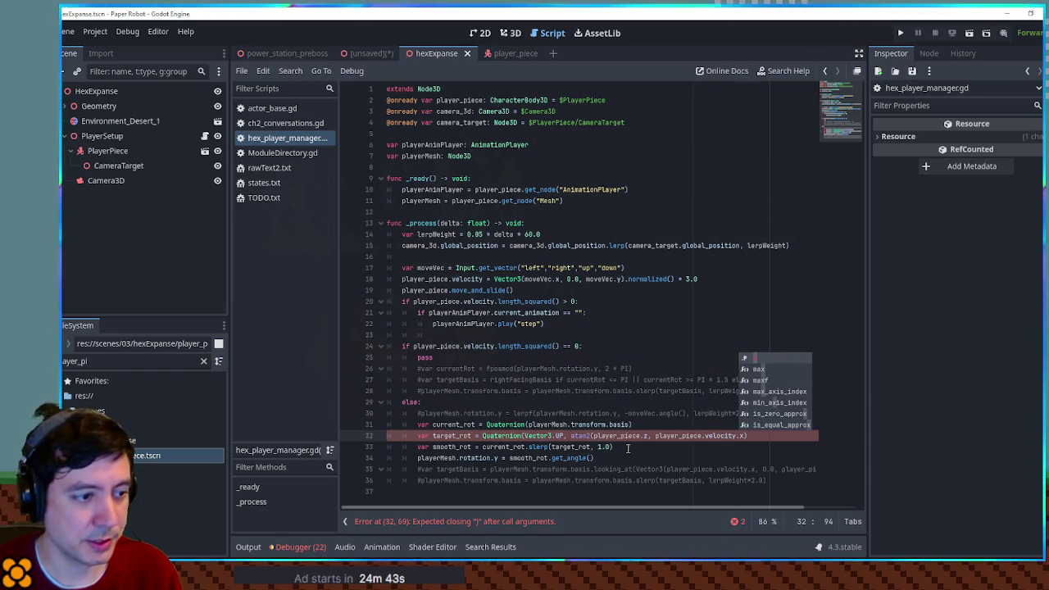
pyautogui.write(')')
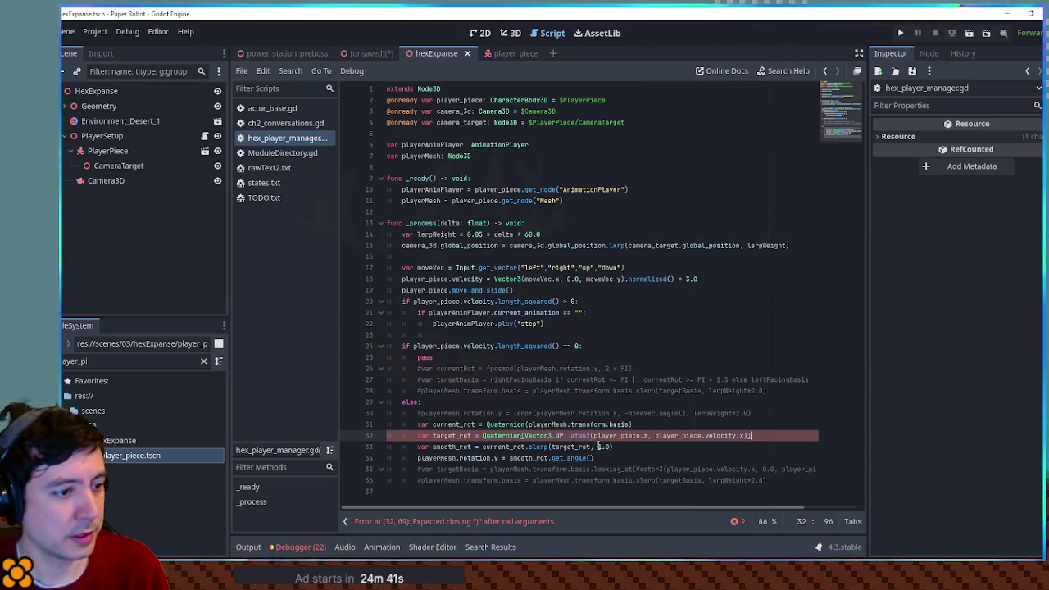
# - Change the slerp weight from 1.0 to lerpWeight*2.0 and run the game
pyautogui.doubleClick(427, 235)
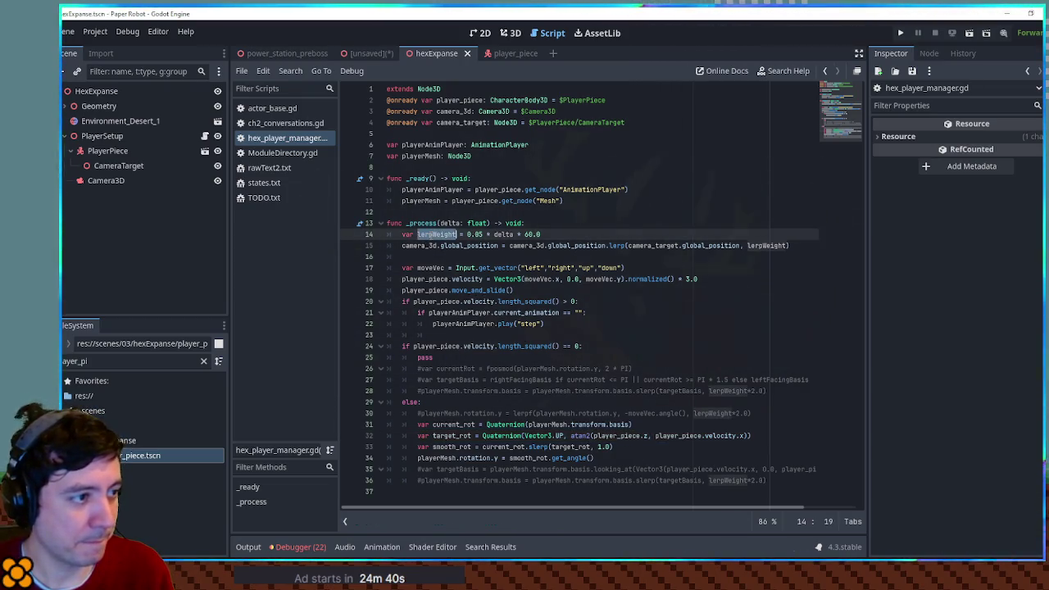
pyautogui.doubleClick(601, 446)
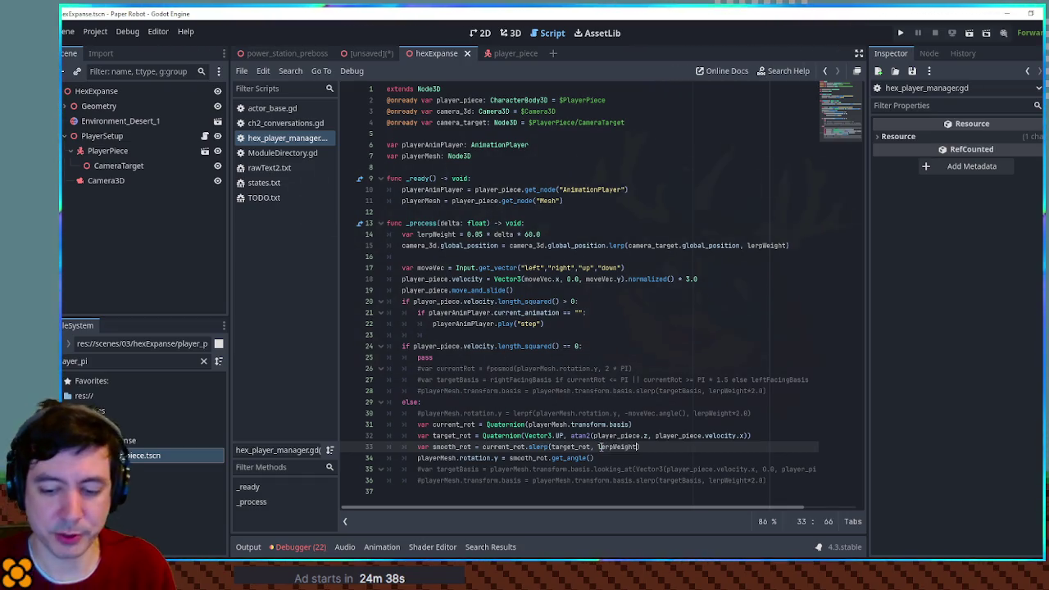
pyautogui.press('F6')
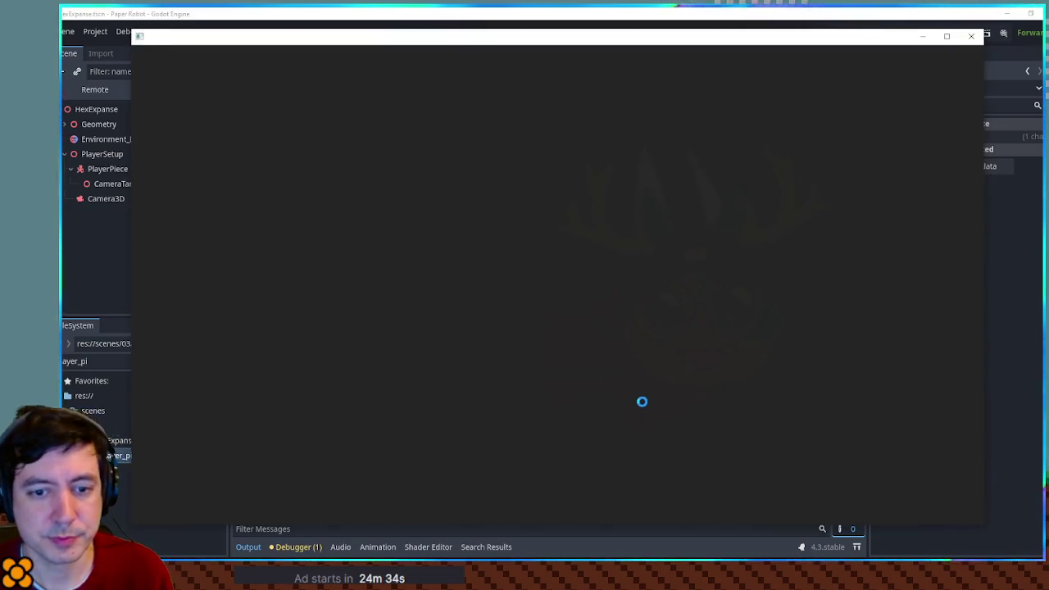
# - Test-move the piece, then go to the line raising the invalid 'z' error
pyautogui.press('a')
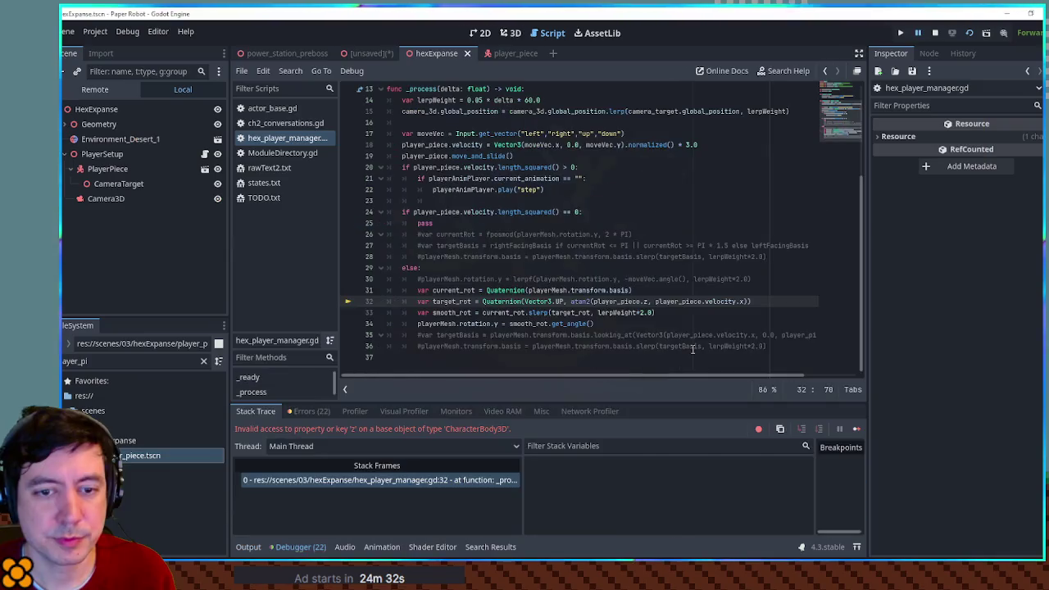
pyautogui.press('Down')
pyautogui.press('BackSpace')
pyautogui.press('BackSpace')
pyautogui.press('BackSpace')
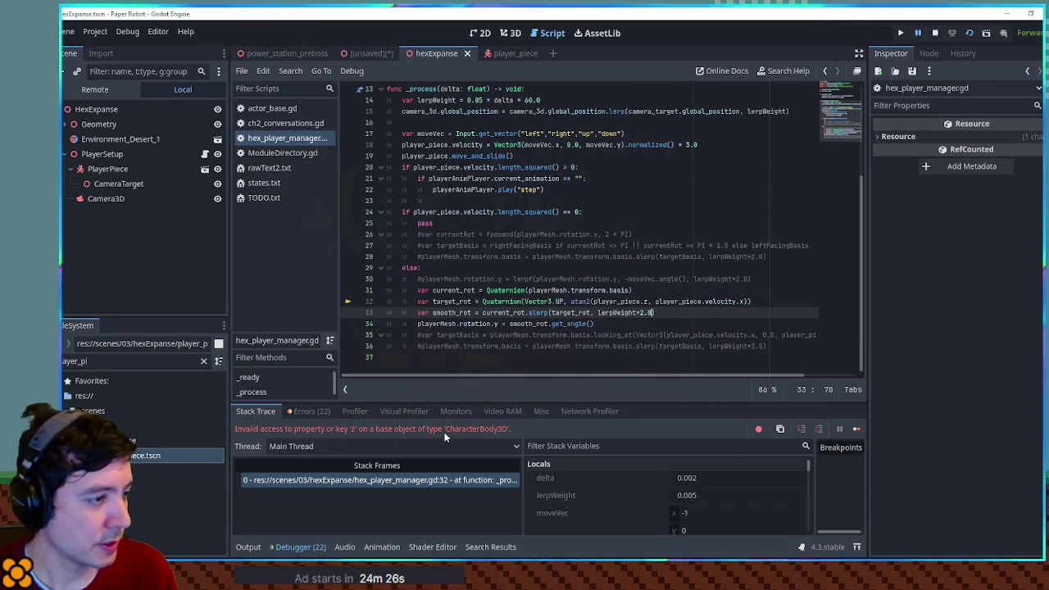
pyautogui.click(756, 300)
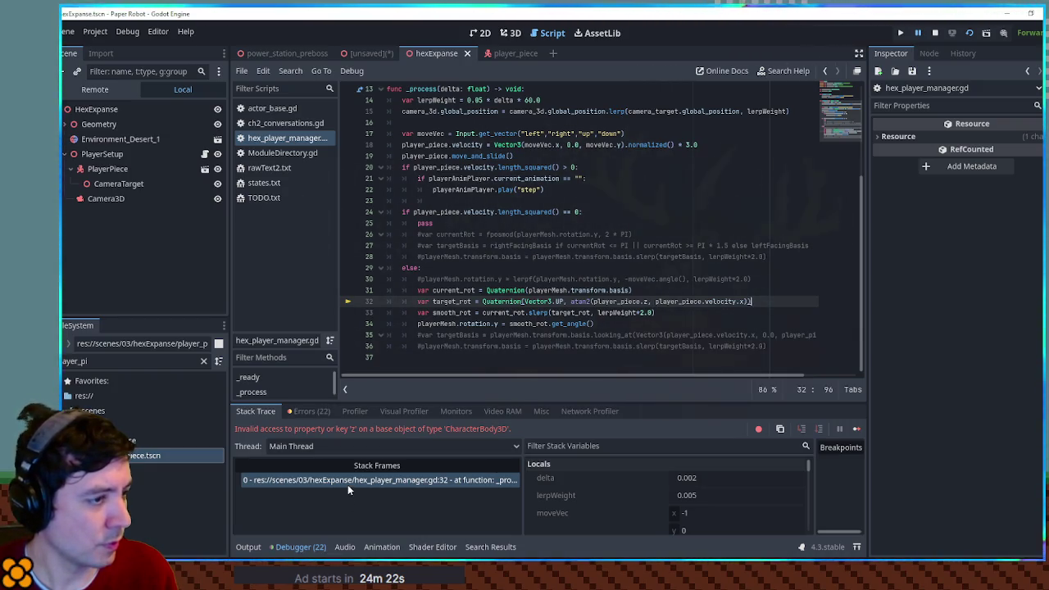
# - Make atan2's first argument player_piece.velocity.z, save the script, and restart the game
pyautogui.doubleClick(678, 302)
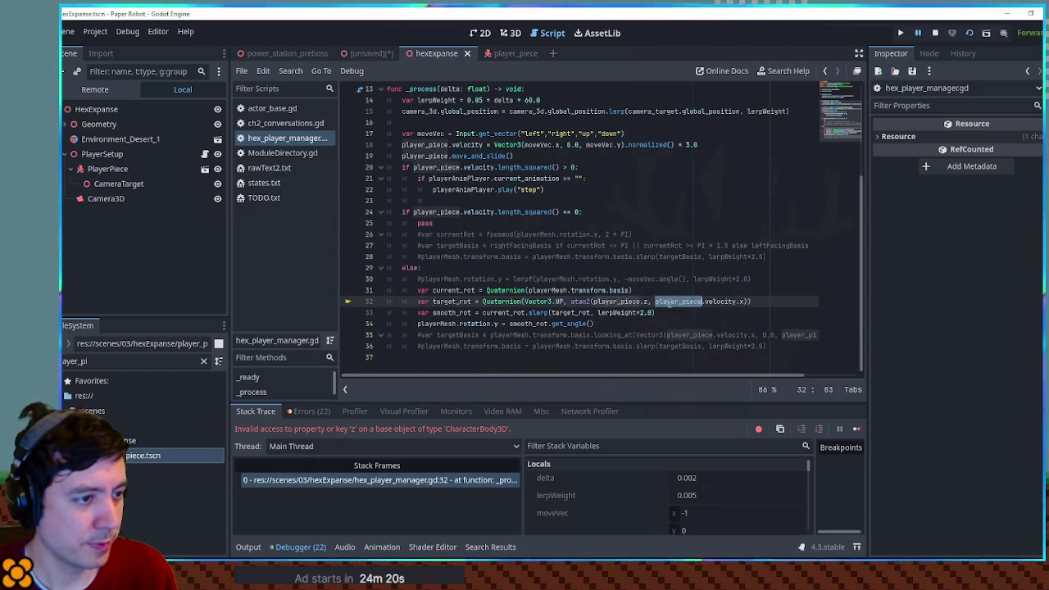
pyautogui.moveTo(655, 302); pyautogui.dragTo(738, 301)
pyautogui.hotkey('ctrl', 'c')
pyautogui.doubleClick(617, 301)
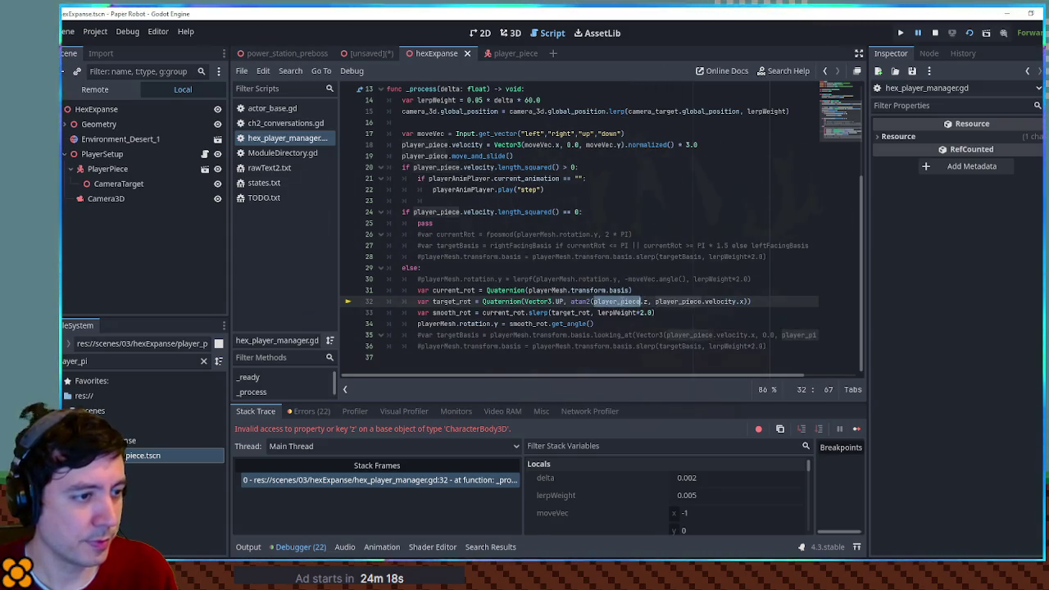
pyautogui.hotkey('ctrl', 'v')
pyautogui.hotkey('ctrl', 's')
pyautogui.click(970, 34)
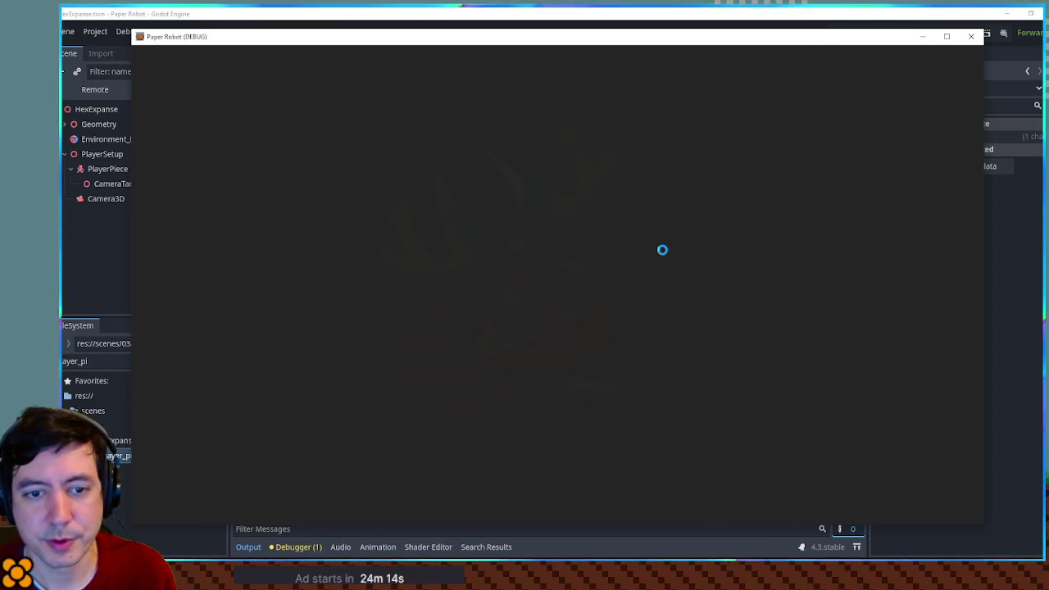
# - Walk the robot left, forward and back with WASD to check its facing, then close the game
pyautogui.press('a')
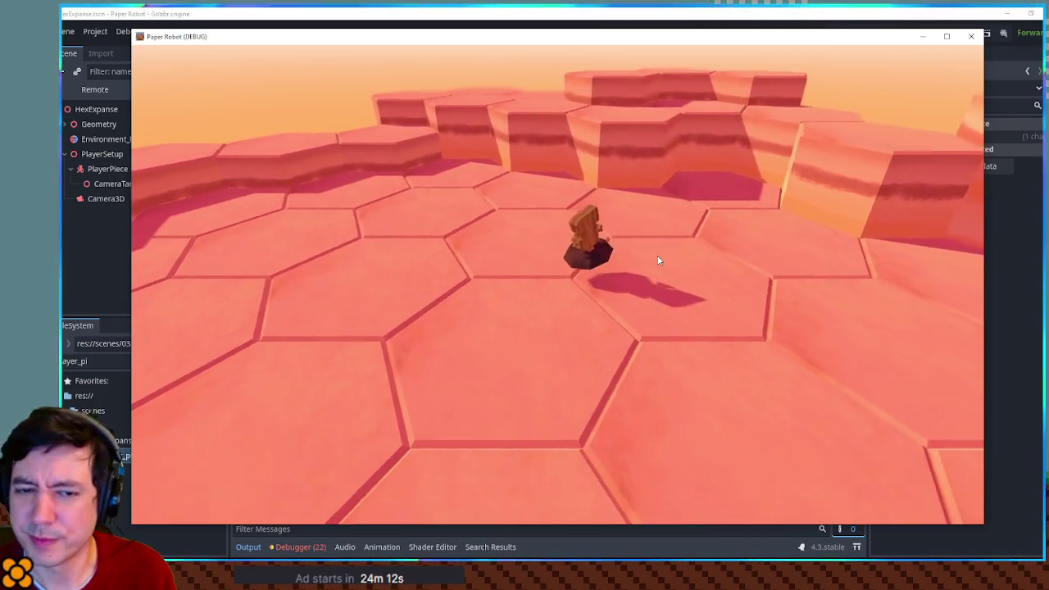
pyautogui.press('w')
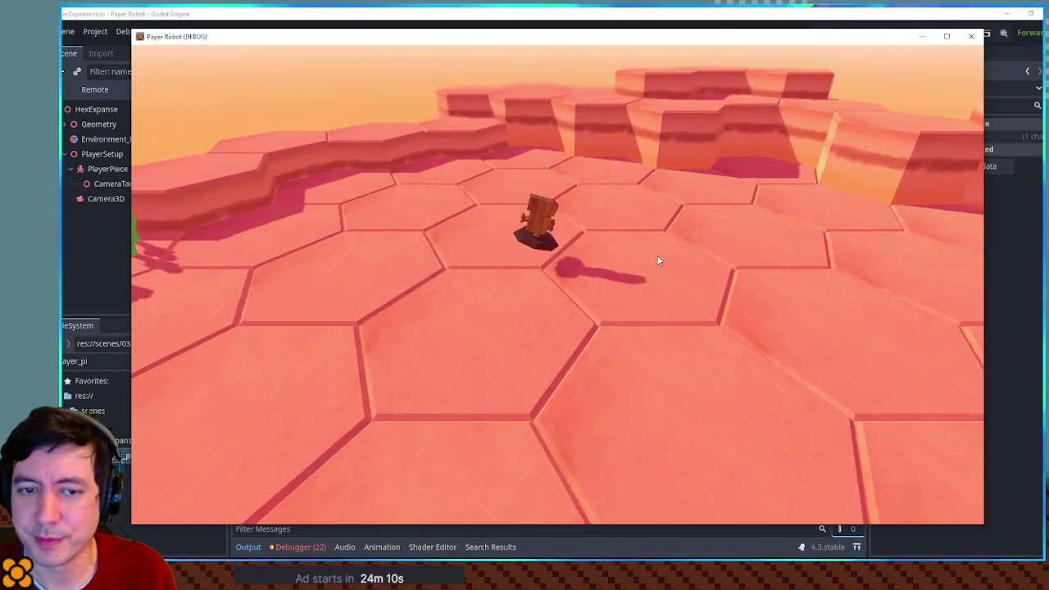
pyautogui.press('a')
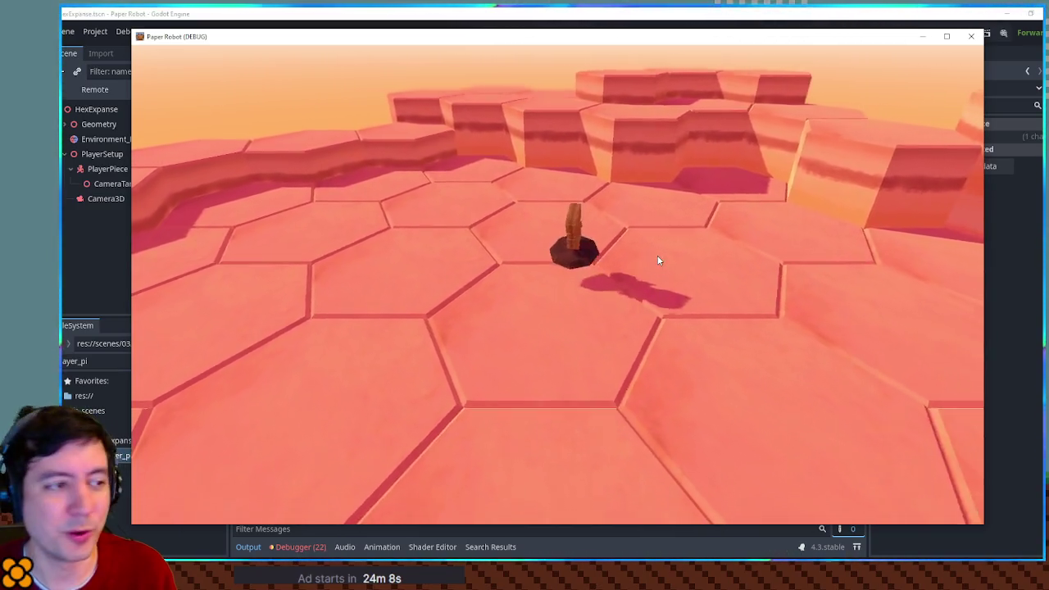
pyautogui.press('w')
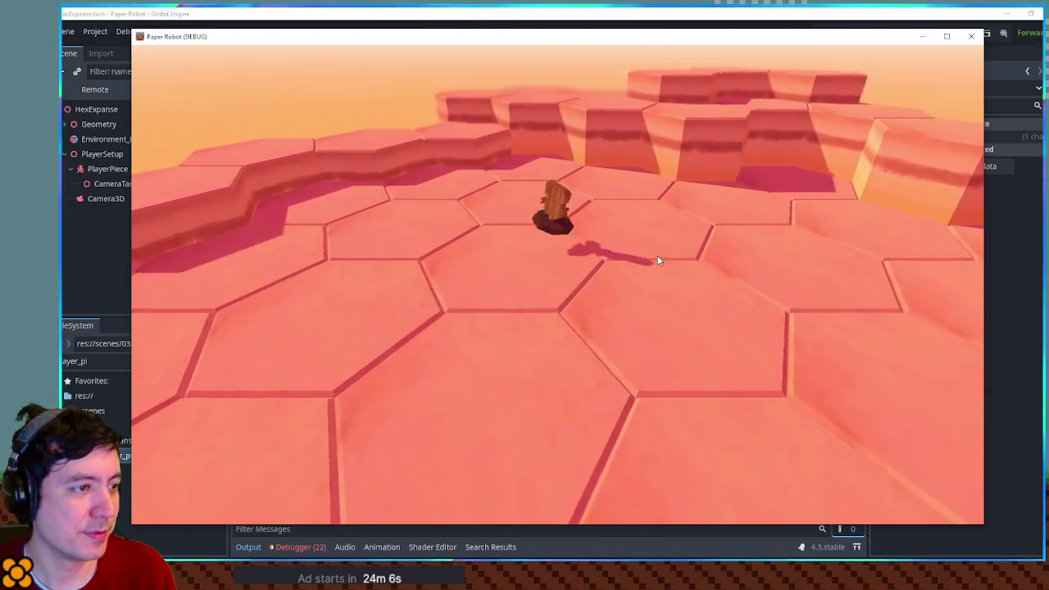
pyautogui.press('s')
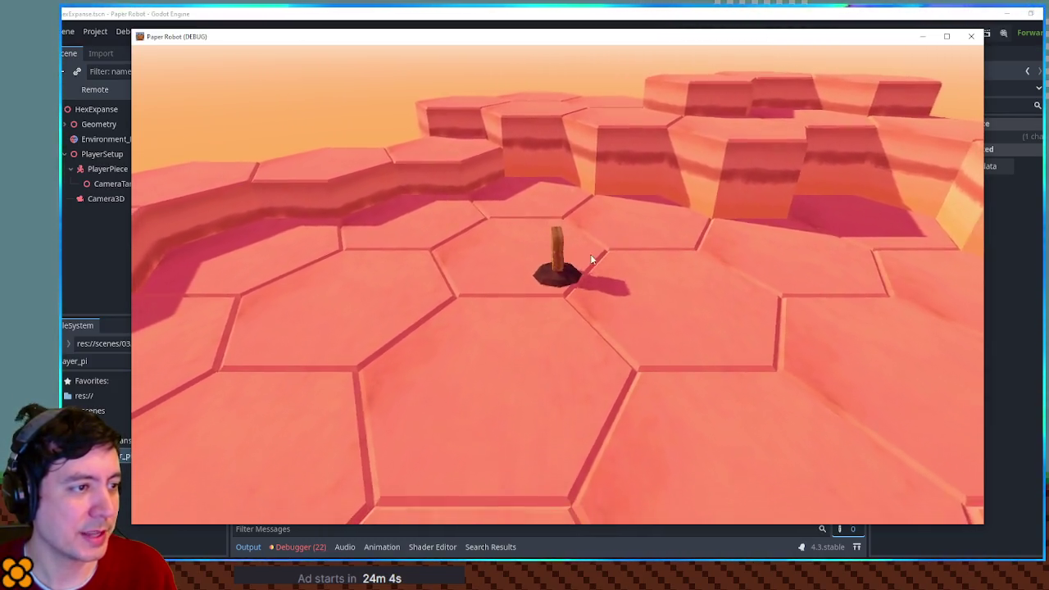
pyautogui.press('s')
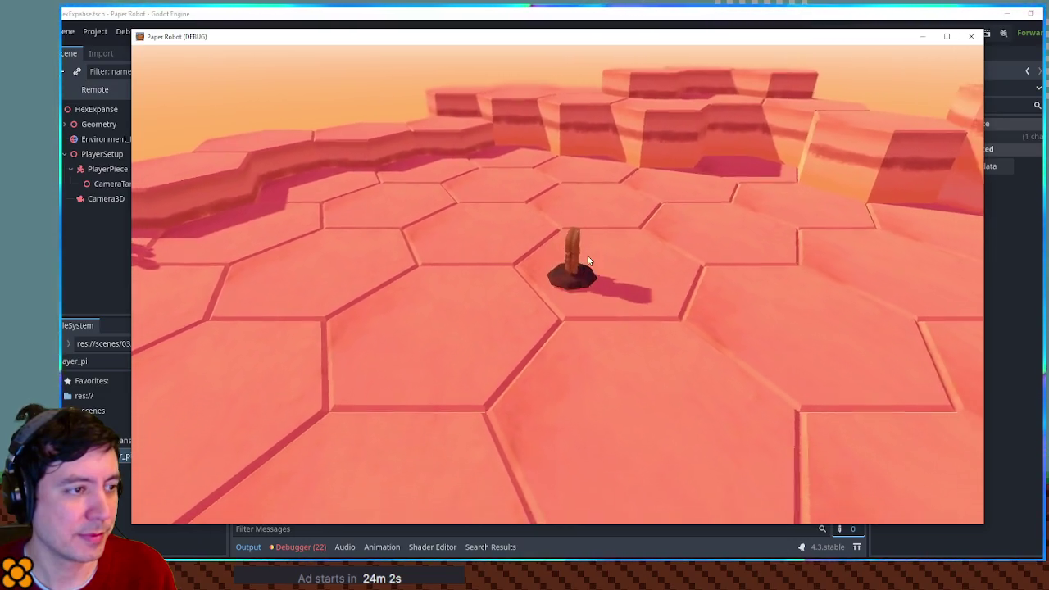
pyautogui.press('w')
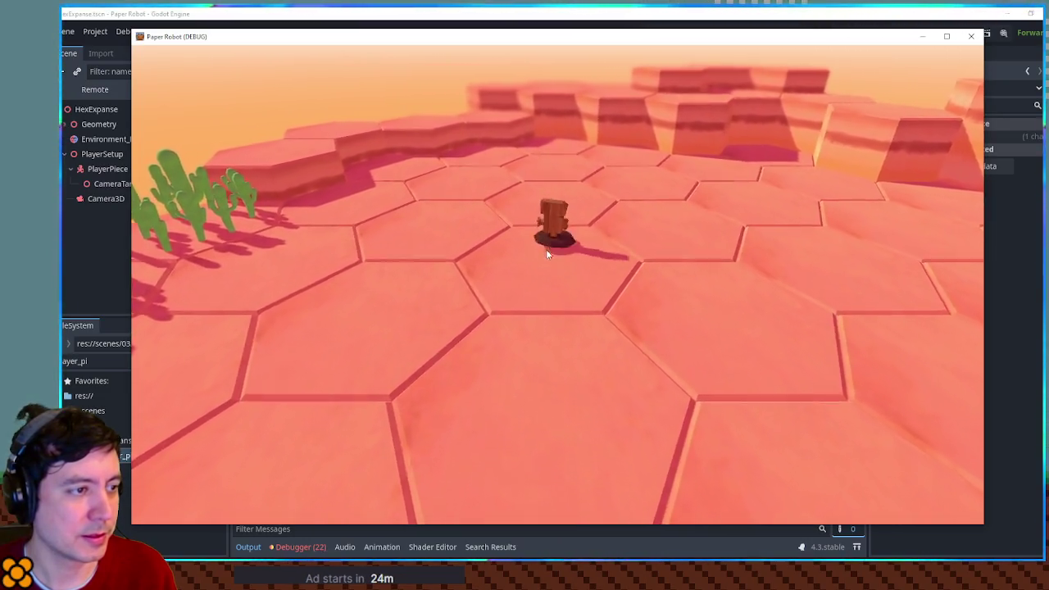
pyautogui.press('w')
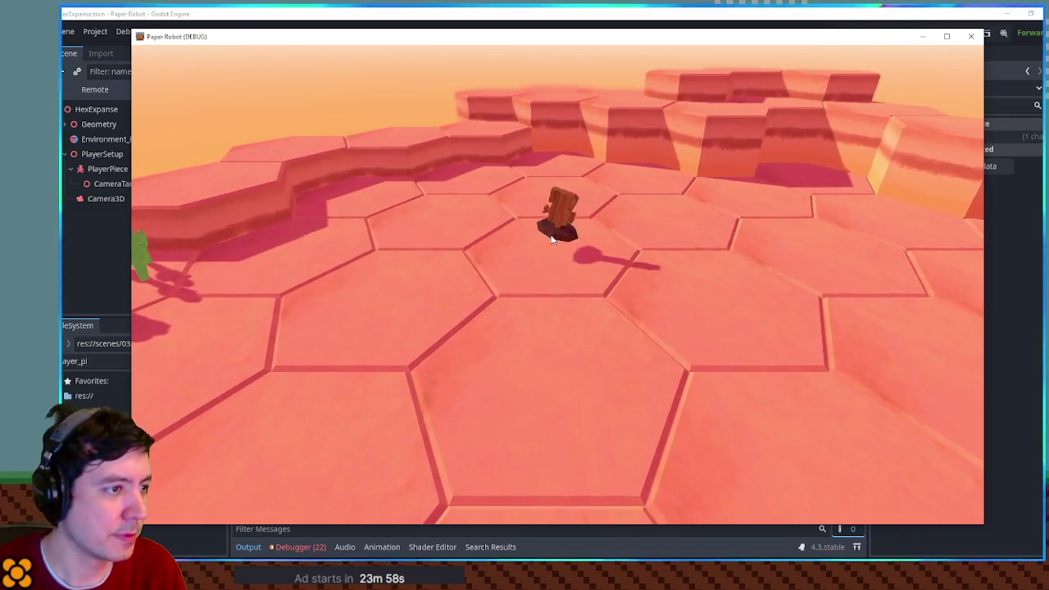
pyautogui.press('w')
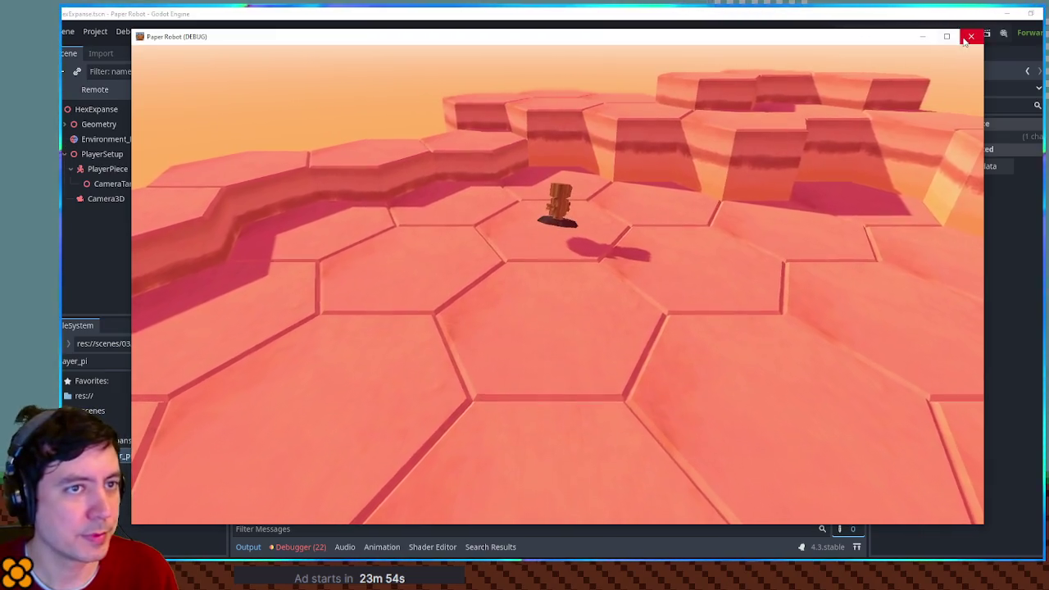
pyautogui.click(972, 36)
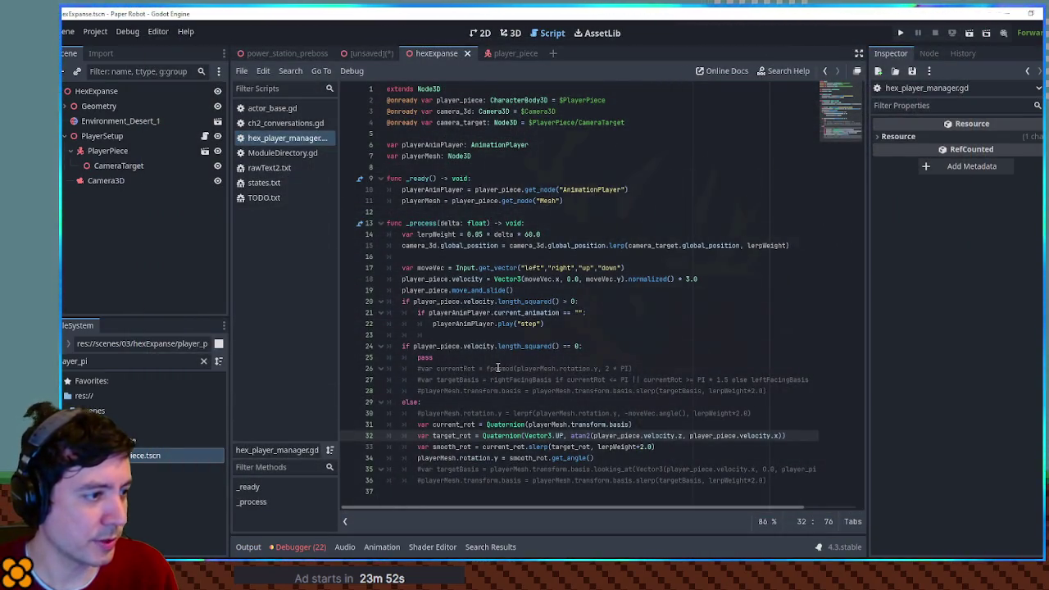
pyautogui.doubleClick(462, 437)
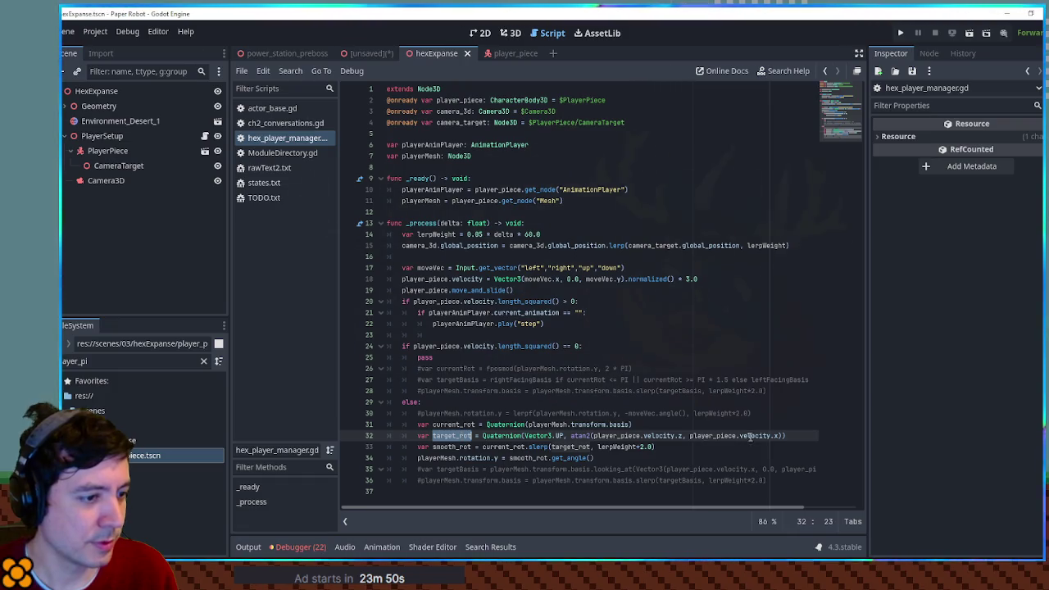
pyautogui.moveTo(786, 436); pyautogui.dragTo(571, 436)
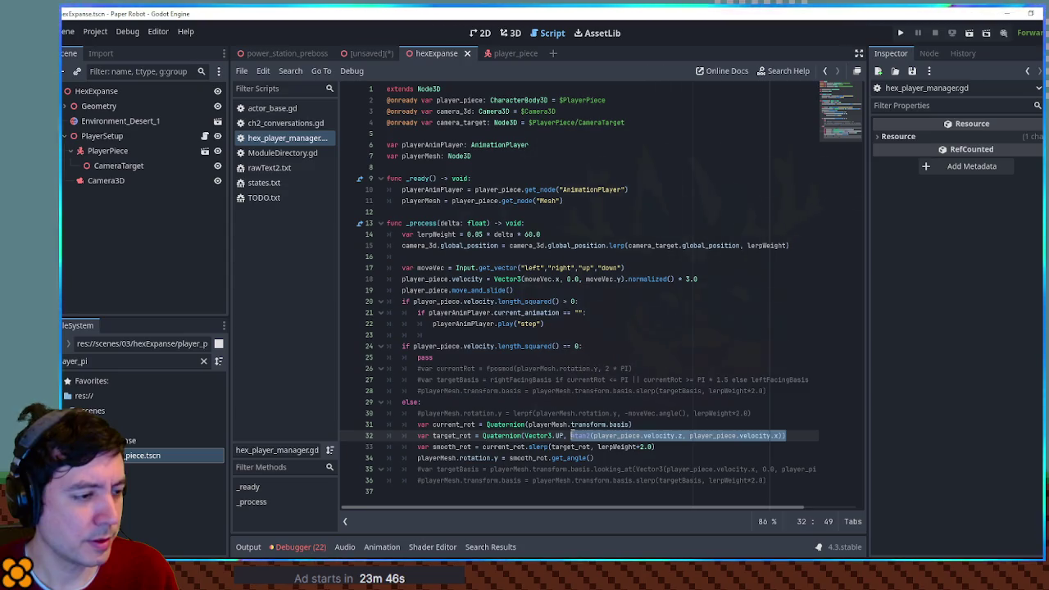
pyautogui.moveTo(571, 436); pyautogui.dragTo(497, 437)
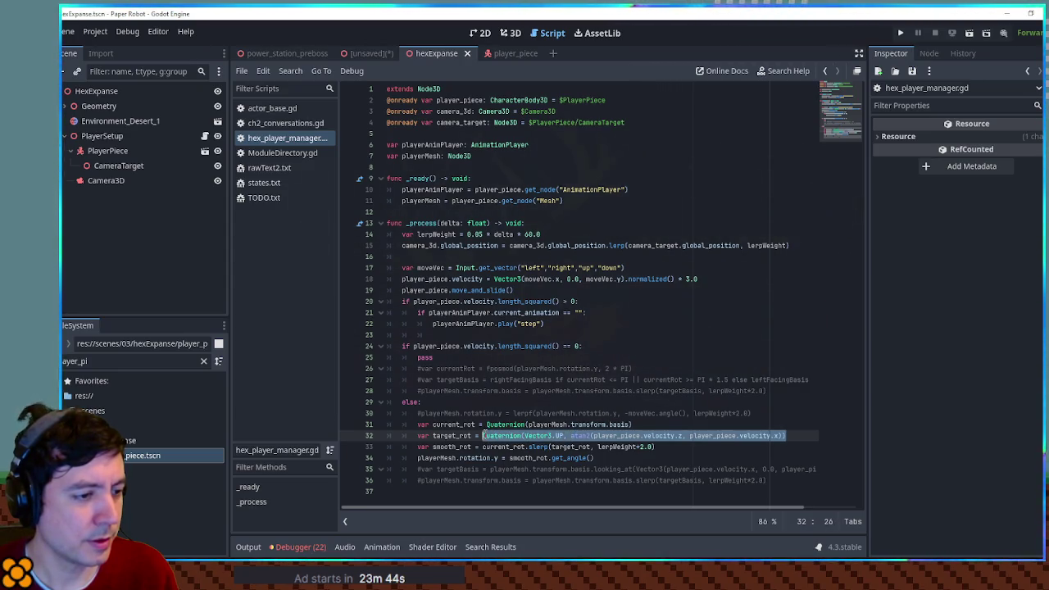
pyautogui.click(482, 437)
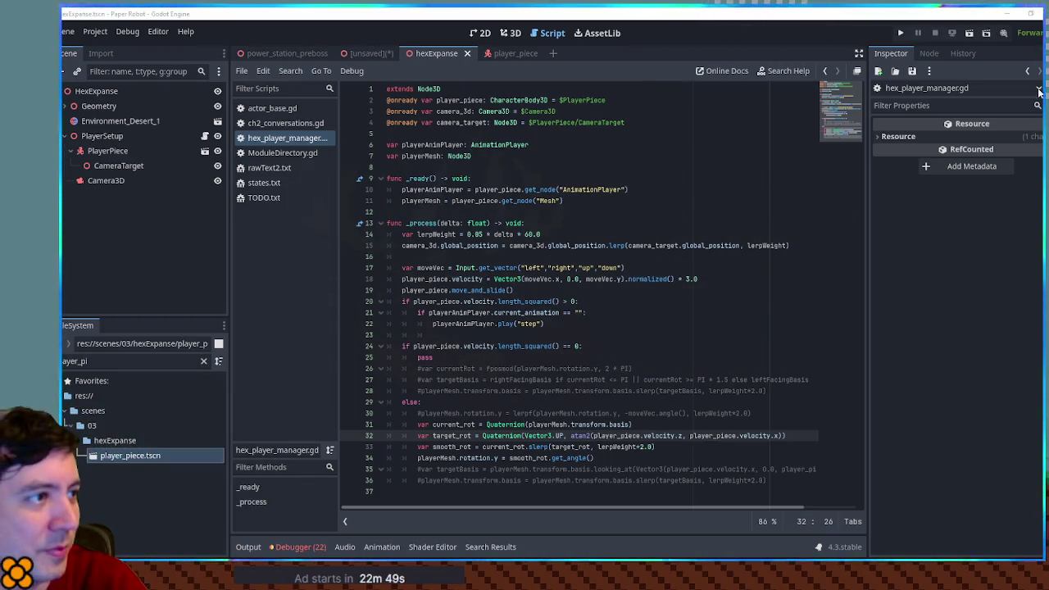
# - Switch to the 3D view and orbit and zoom around the robot on the hex floor
pyautogui.click(511, 32)
pyautogui.scroll(-10, 631, 222)
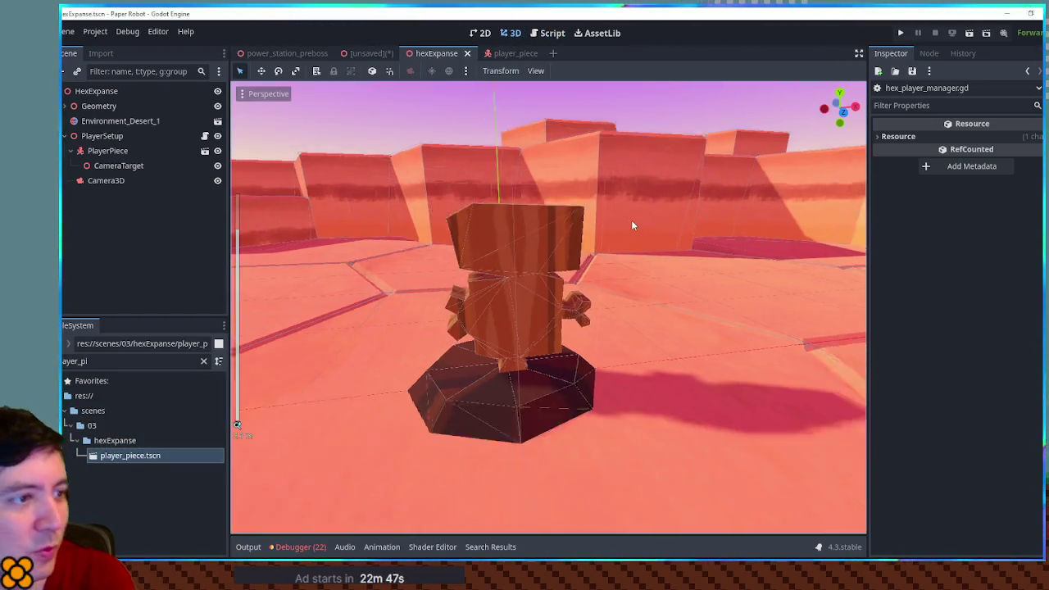
pyautogui.moveTo(613, 285)
pyautogui.mouseDown()
pyautogui.moveTo(548, 354)
pyautogui.moveTo(651, 308)
pyautogui.moveTo(574, 301)
pyautogui.moveTo(490, 328)
pyautogui.moveTo(687, 371)
pyautogui.mouseUp()
pyautogui.scroll(8, 574, 318)
pyautogui.scroll(-3, 574, 319)
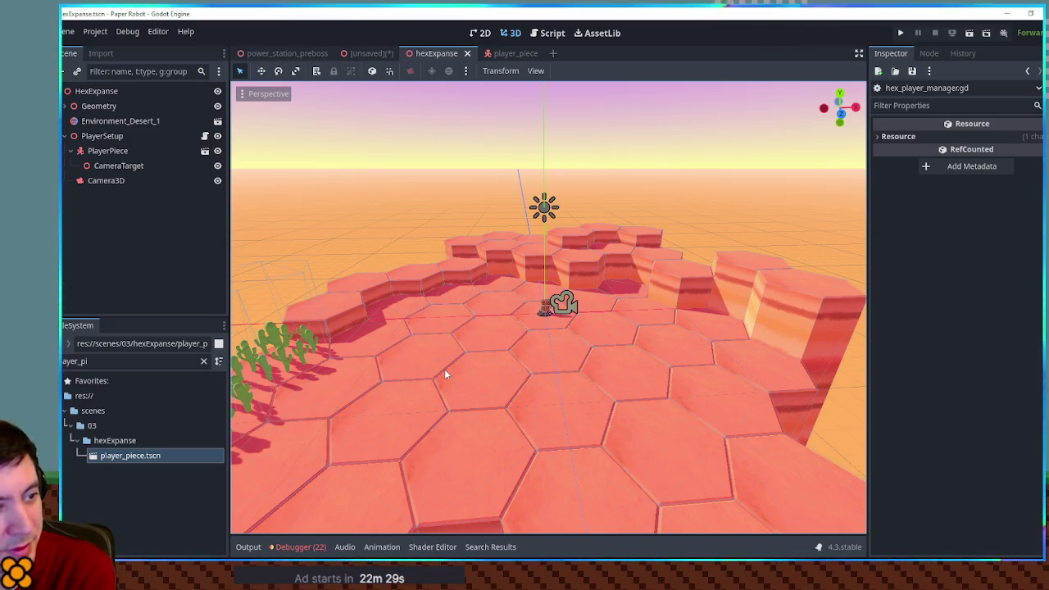
pyautogui.scroll(8, 612, 396)
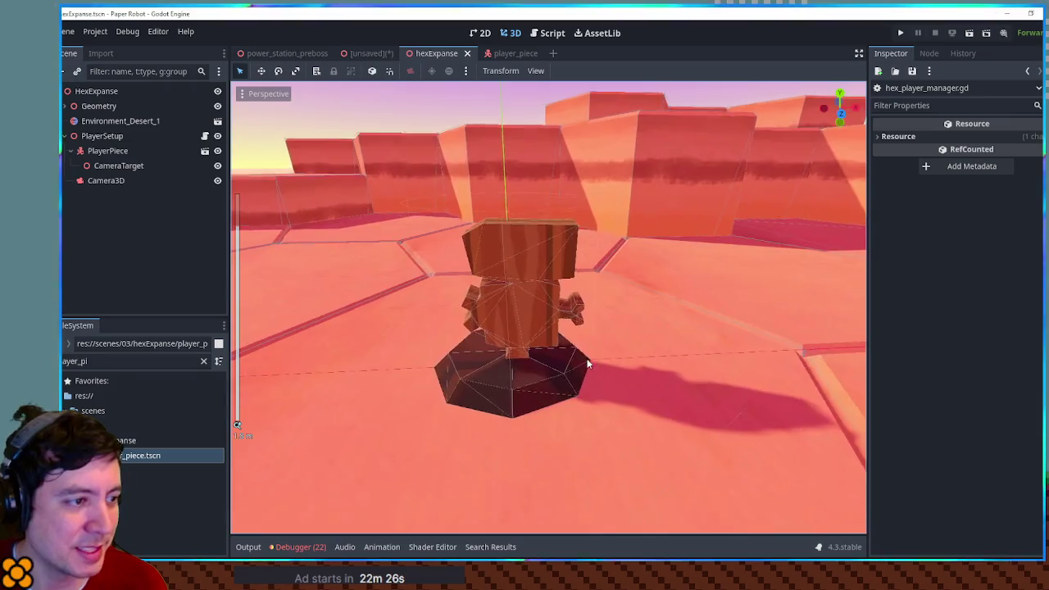
pyautogui.moveTo(587, 363)
pyautogui.mouseDown()
pyautogui.moveTo(836, 370)
pyautogui.moveTo(814, 357)
pyautogui.moveTo(577, 336)
pyautogui.mouseUp()
pyautogui.scroll(-10, 578, 337)
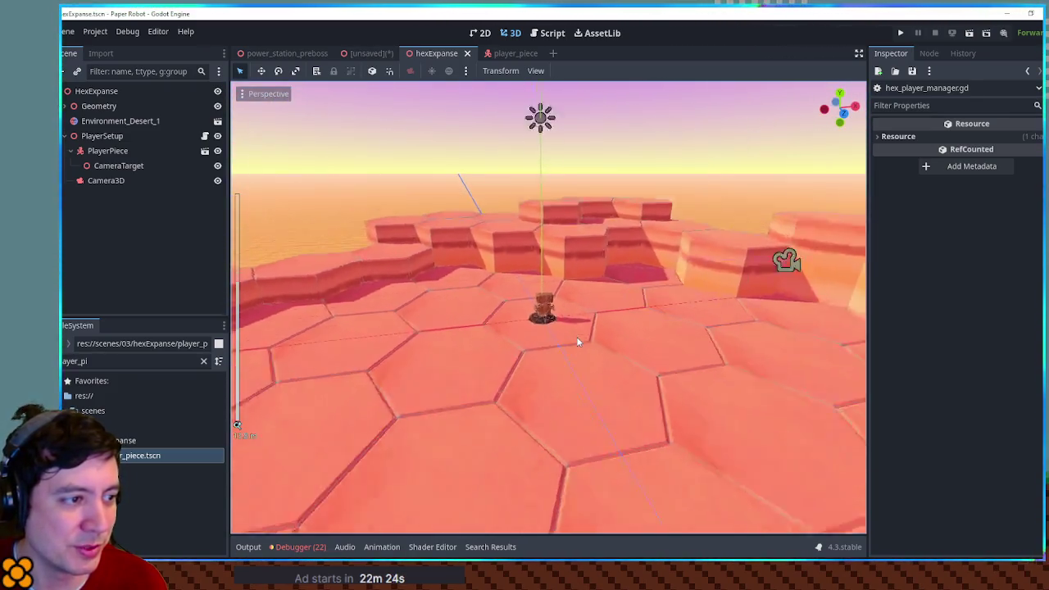
pyautogui.scroll(10, 578, 337)
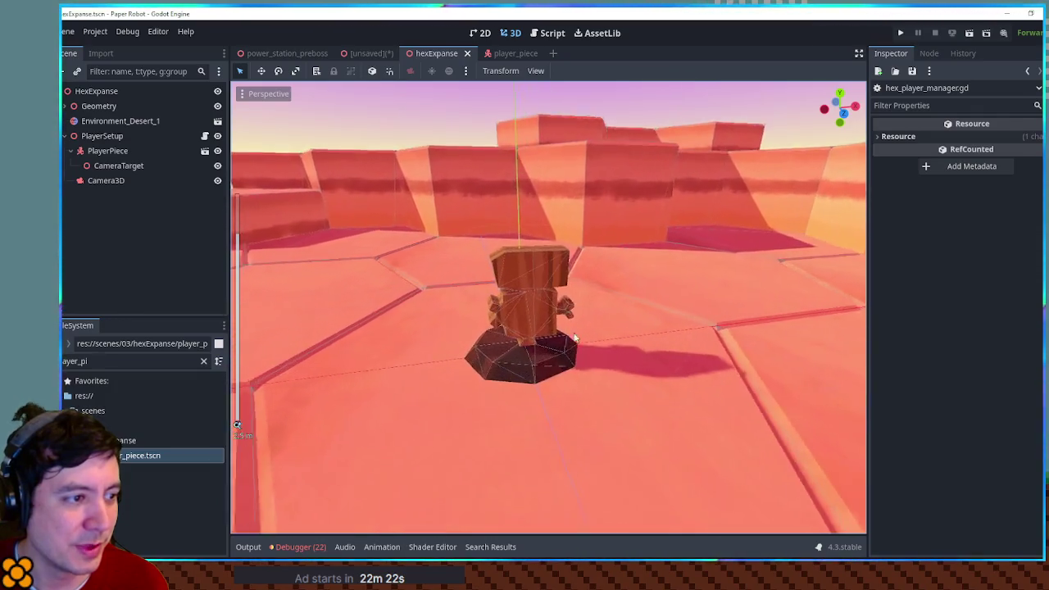